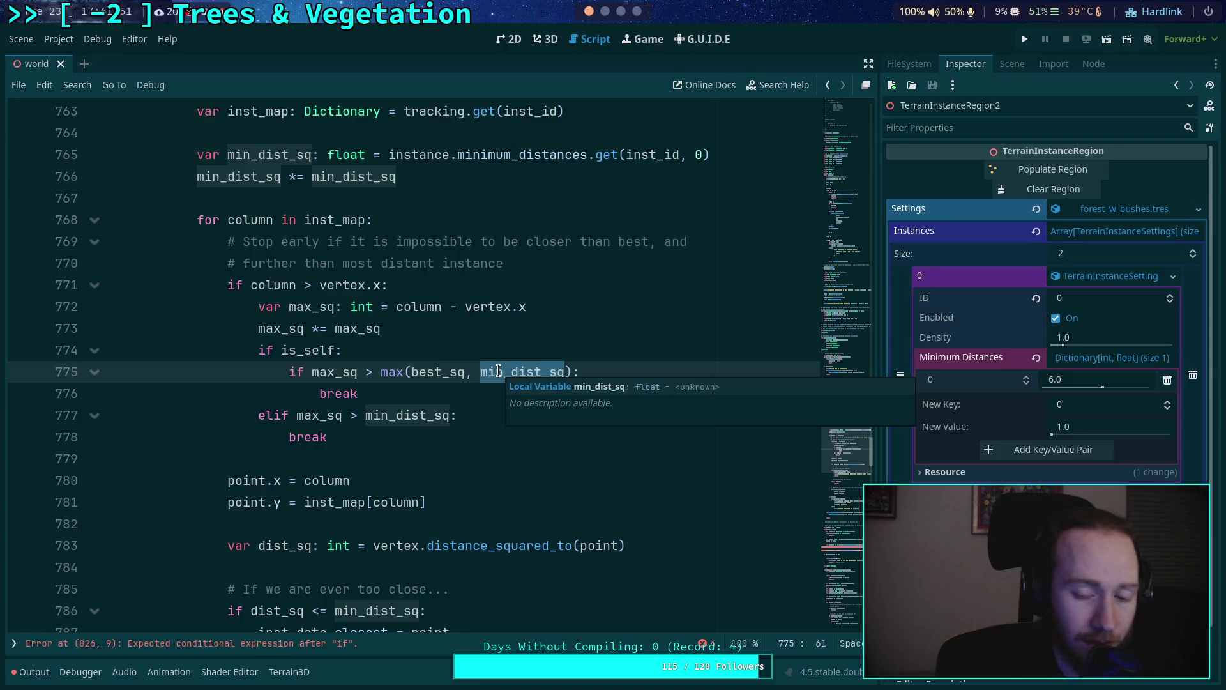
Inspect the elif condition, min_dist_sq uses and inst_data return on lines 776–789
{"action": "left_click", "coordinate": [369, 396]}
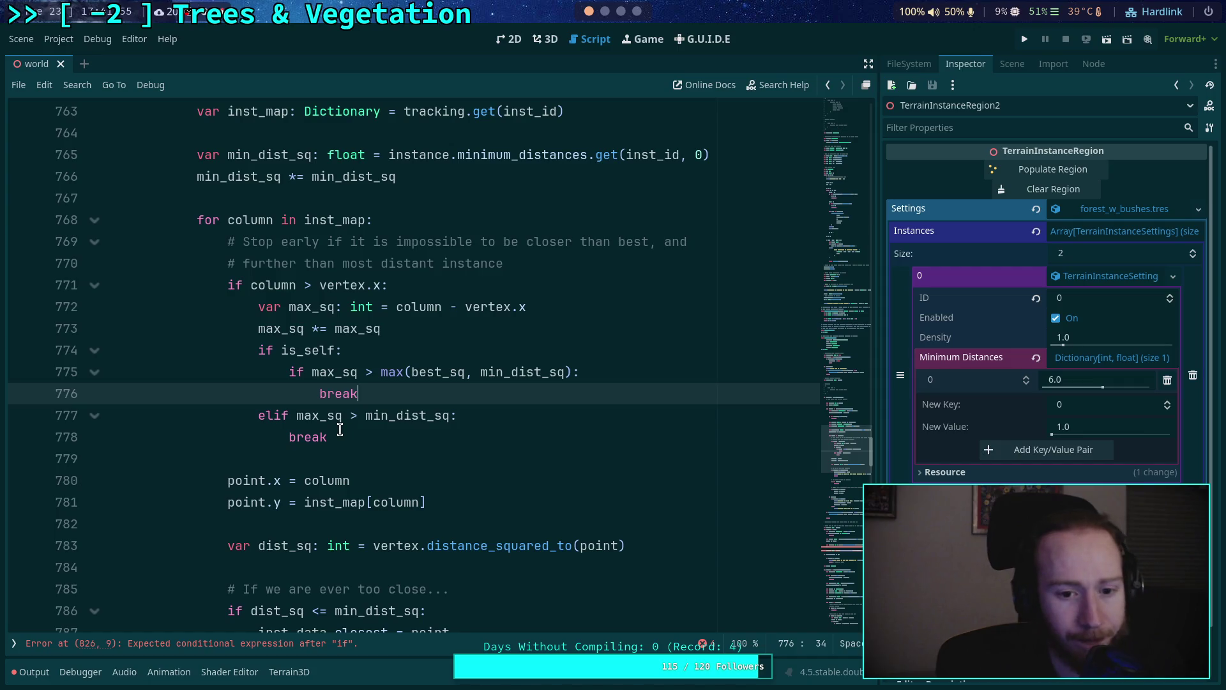
{"action": "left_click_drag", "start_coordinate": [258, 415], "coordinate": [434, 416]}
{"action": "left_click", "coordinate": [321, 416]}
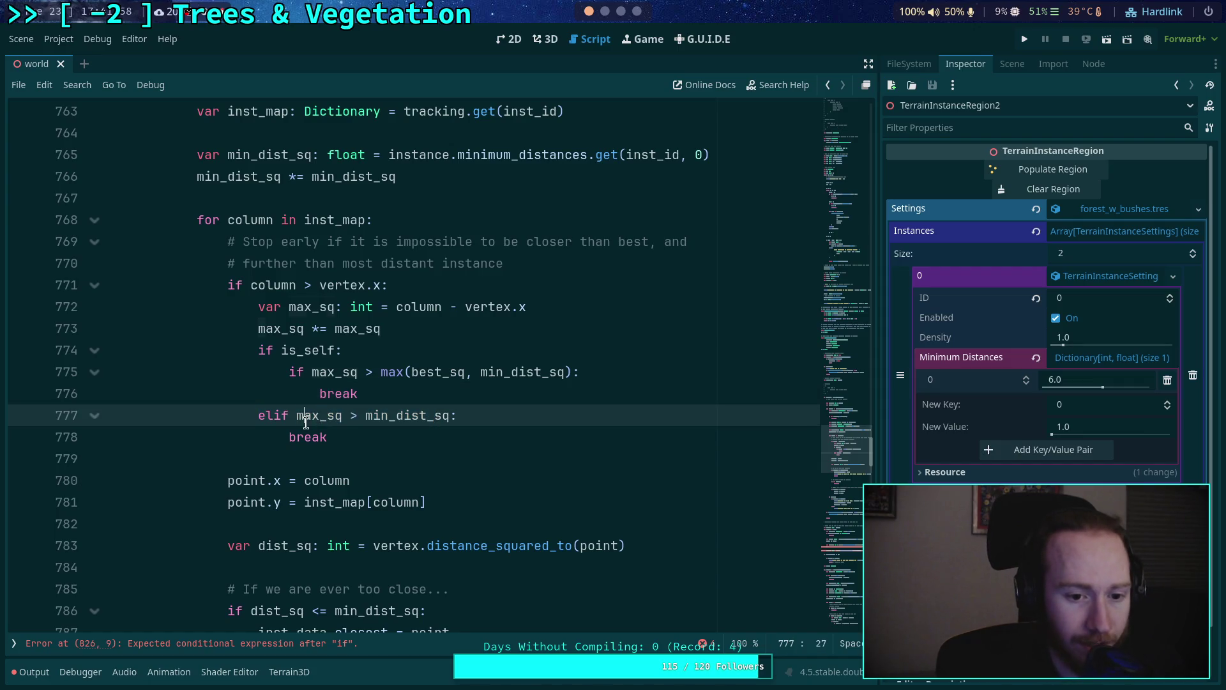
{"action": "double_click", "coordinate": [405, 416]}
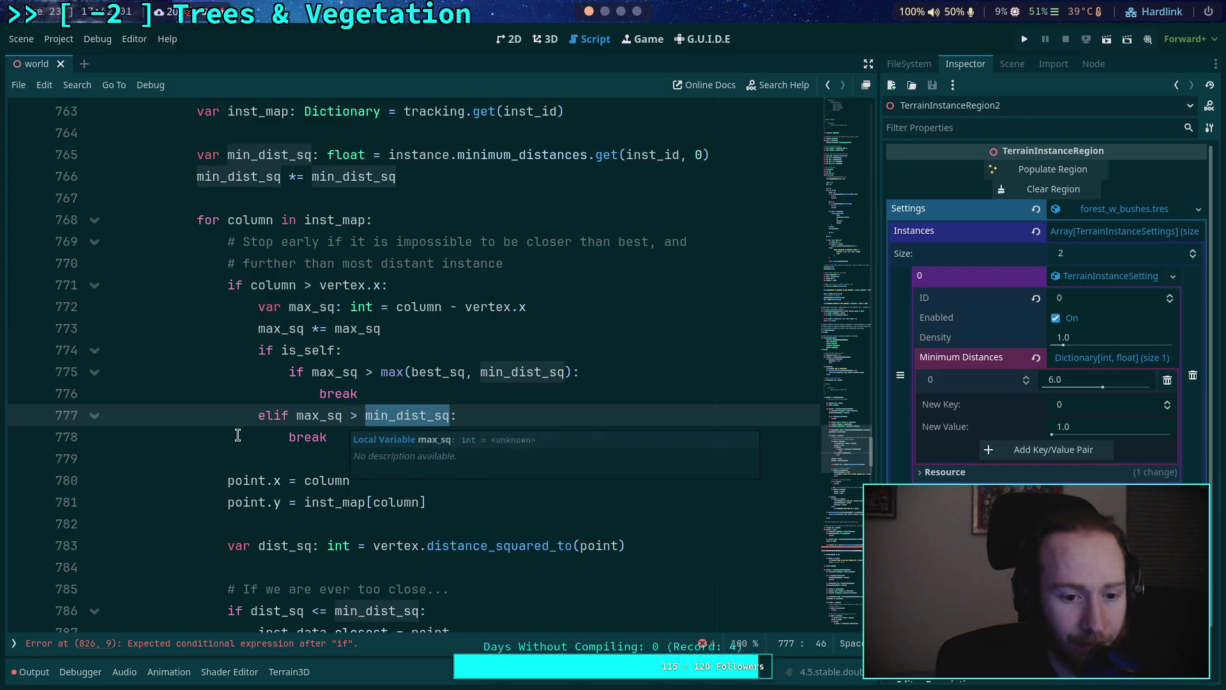
{"action": "scroll", "coordinate": [243, 434], "scroll_direction": "down", "scroll_amount": 1}
{"action": "scroll", "coordinate": [270, 412], "scroll_direction": "down", "scroll_amount": 1}
{"action": "scroll", "coordinate": [206, 415], "scroll_direction": "up", "scroll_amount": 1}
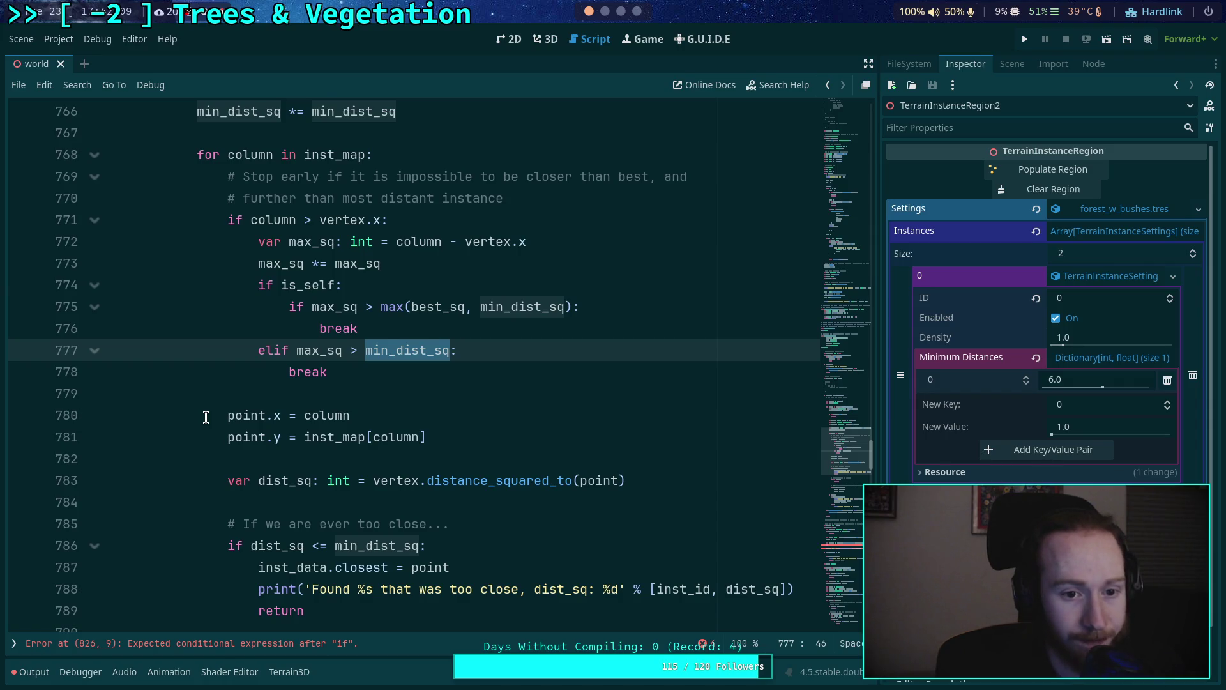
{"action": "scroll", "coordinate": [206, 417], "scroll_direction": "down", "scroll_amount": 1}
{"action": "scroll", "coordinate": [326, 412], "scroll_direction": "down", "scroll_amount": 1}
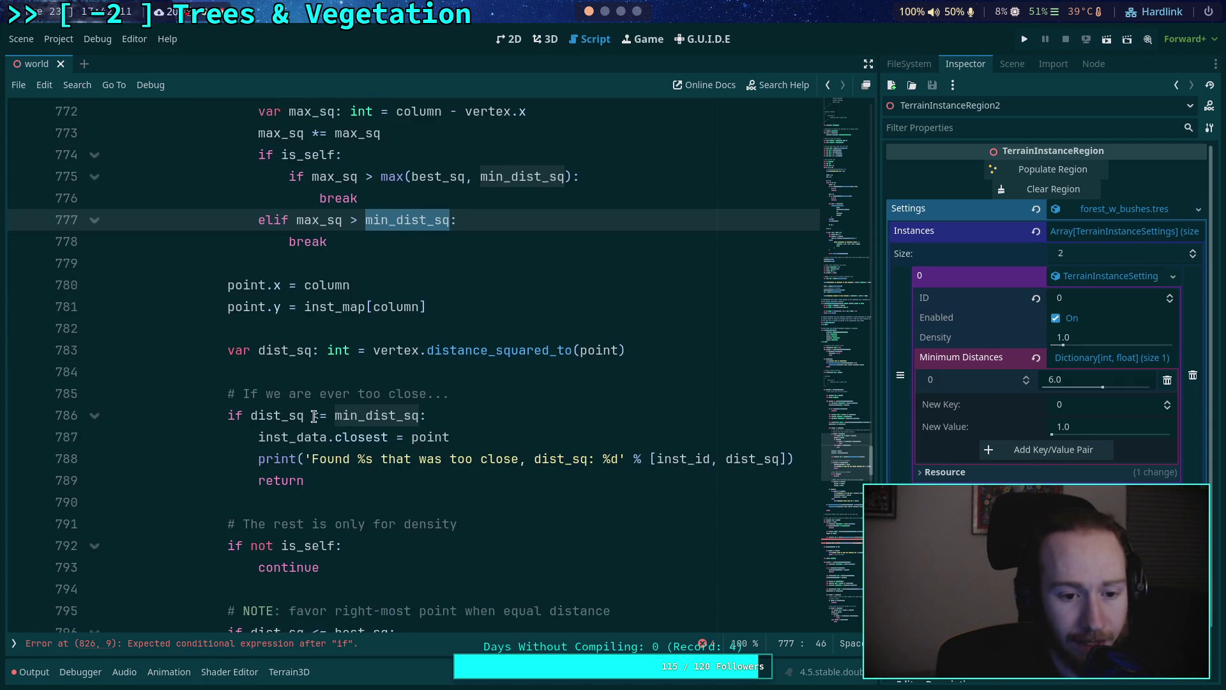
{"action": "double_click", "coordinate": [290, 438]}
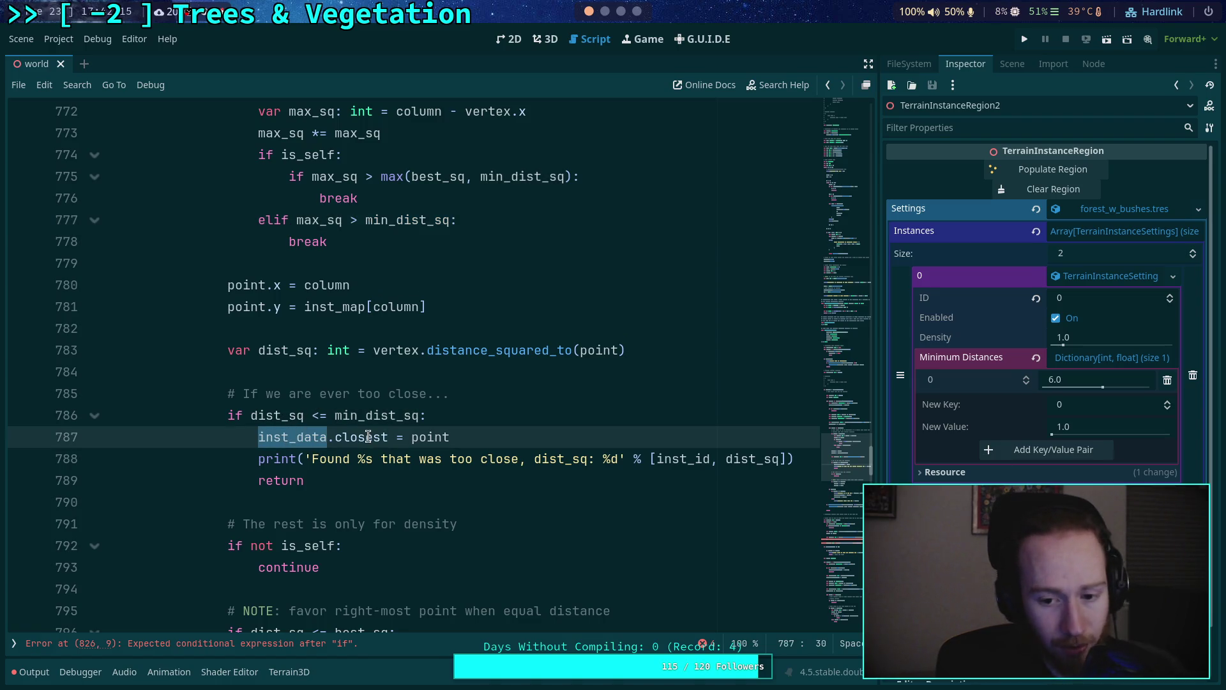
{"action": "double_click", "coordinate": [317, 480]}
Scroll back to check last_column on line 756 and review the code below
{"action": "scroll", "coordinate": [331, 459], "scroll_direction": "up", "scroll_amount": 1}
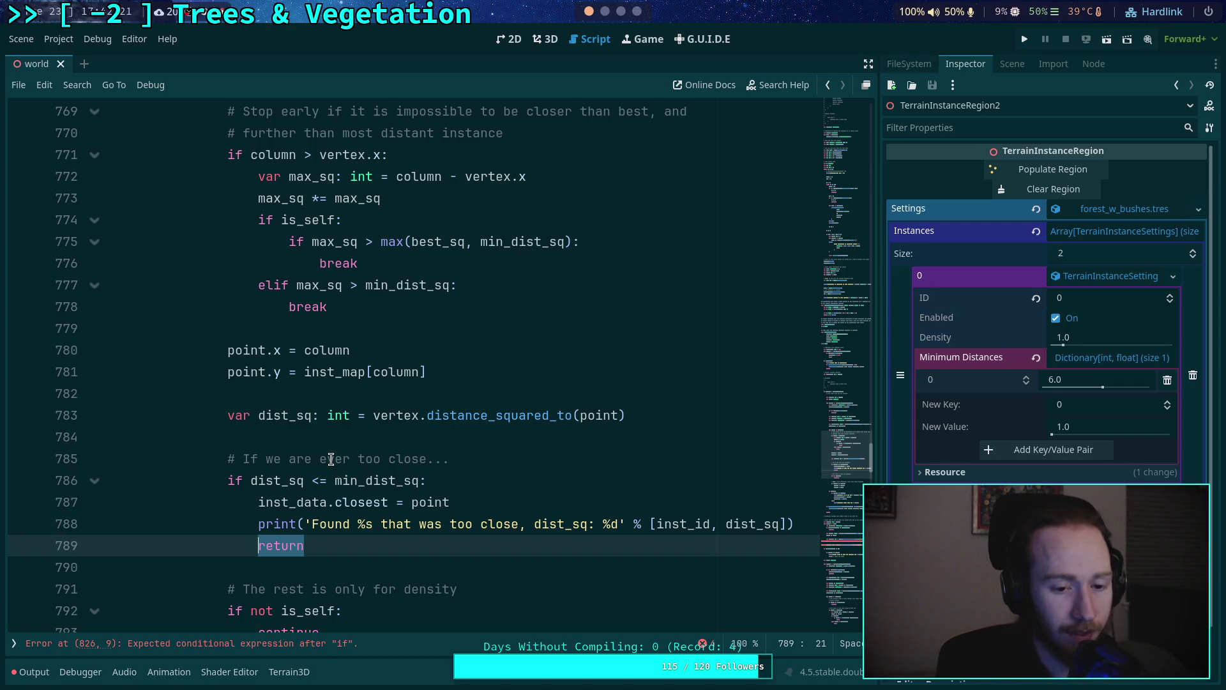
{"action": "scroll", "coordinate": [381, 454], "scroll_direction": "down", "scroll_amount": 1}
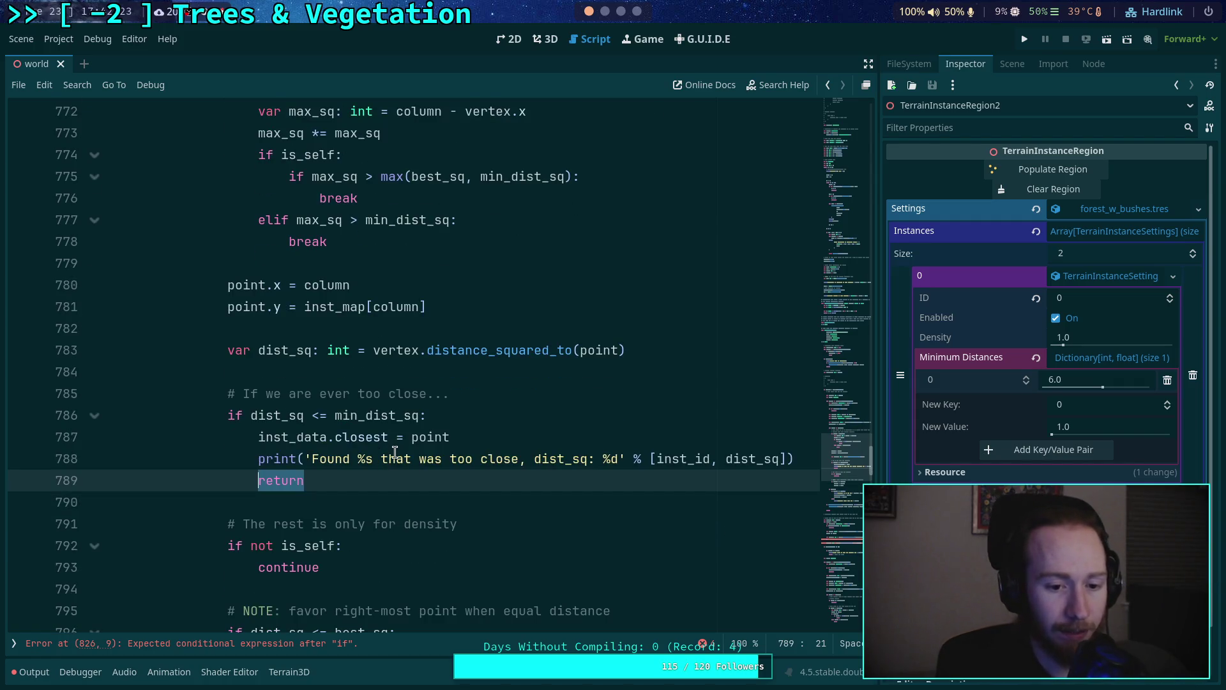
{"action": "scroll", "coordinate": [389, 450], "scroll_direction": "up", "scroll_amount": 4}
{"action": "scroll", "coordinate": [388, 449], "scroll_direction": "up", "scroll_amount": 2}
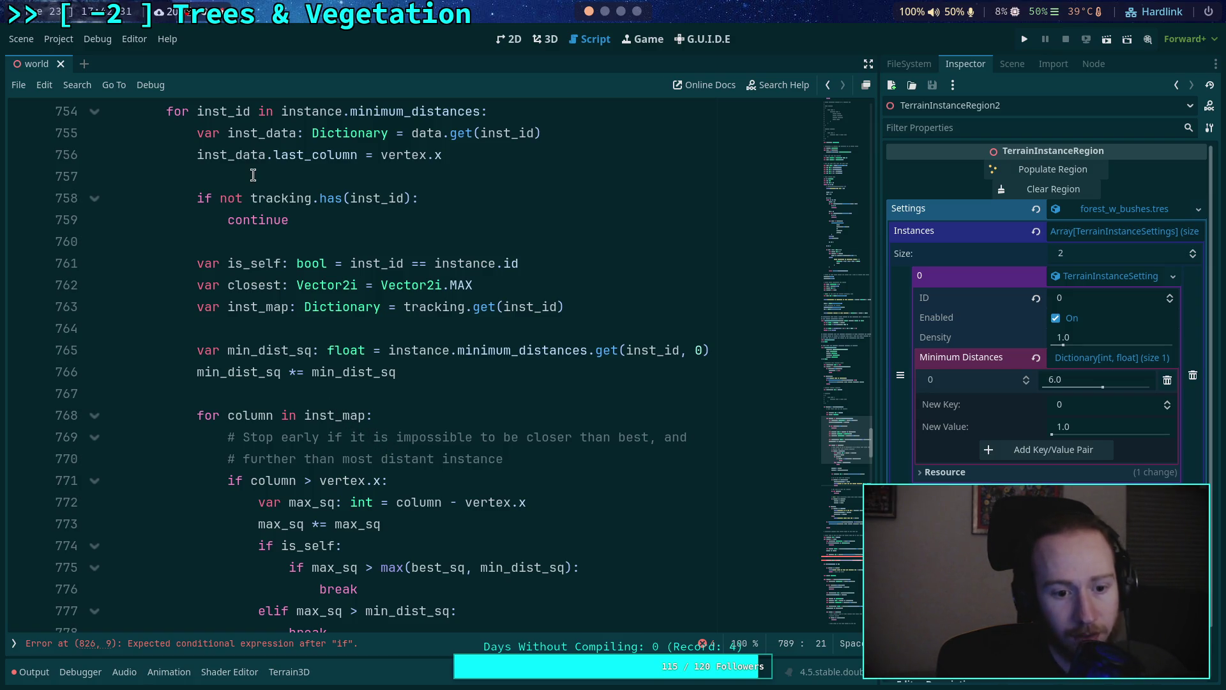
{"action": "mouse_move", "coordinate": [238, 159]}
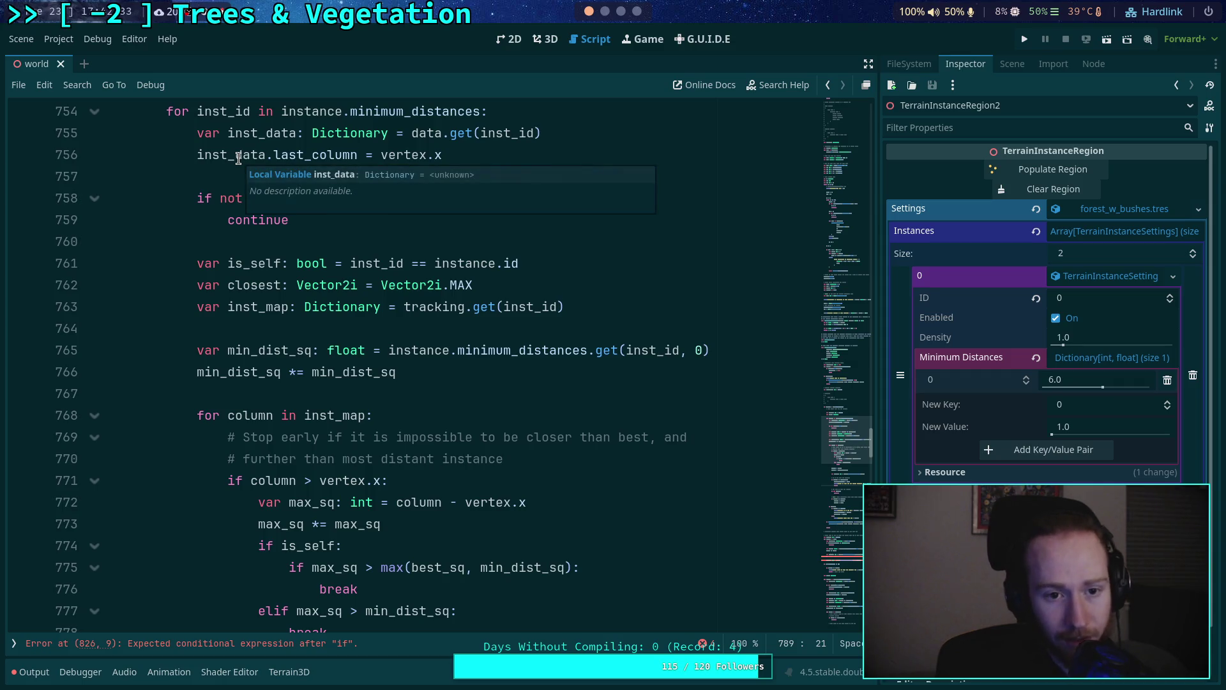
{"action": "double_click", "coordinate": [285, 155]}
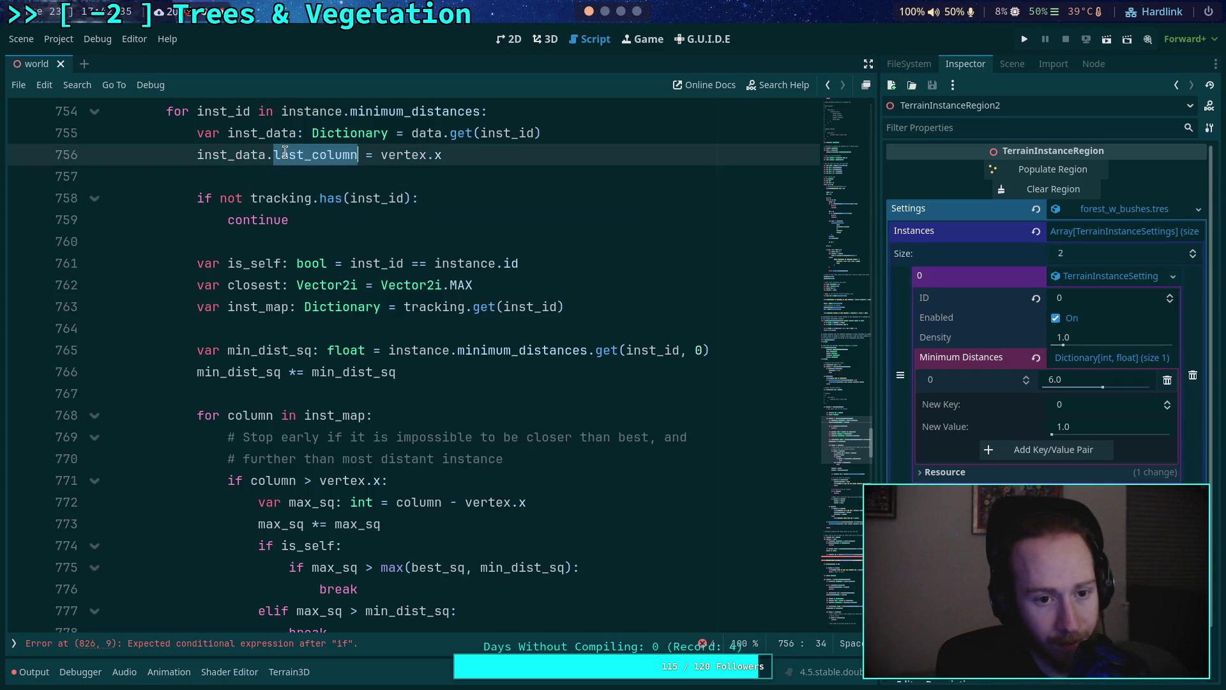
{"action": "scroll", "coordinate": [398, 333], "scroll_direction": "down", "scroll_amount": 3}
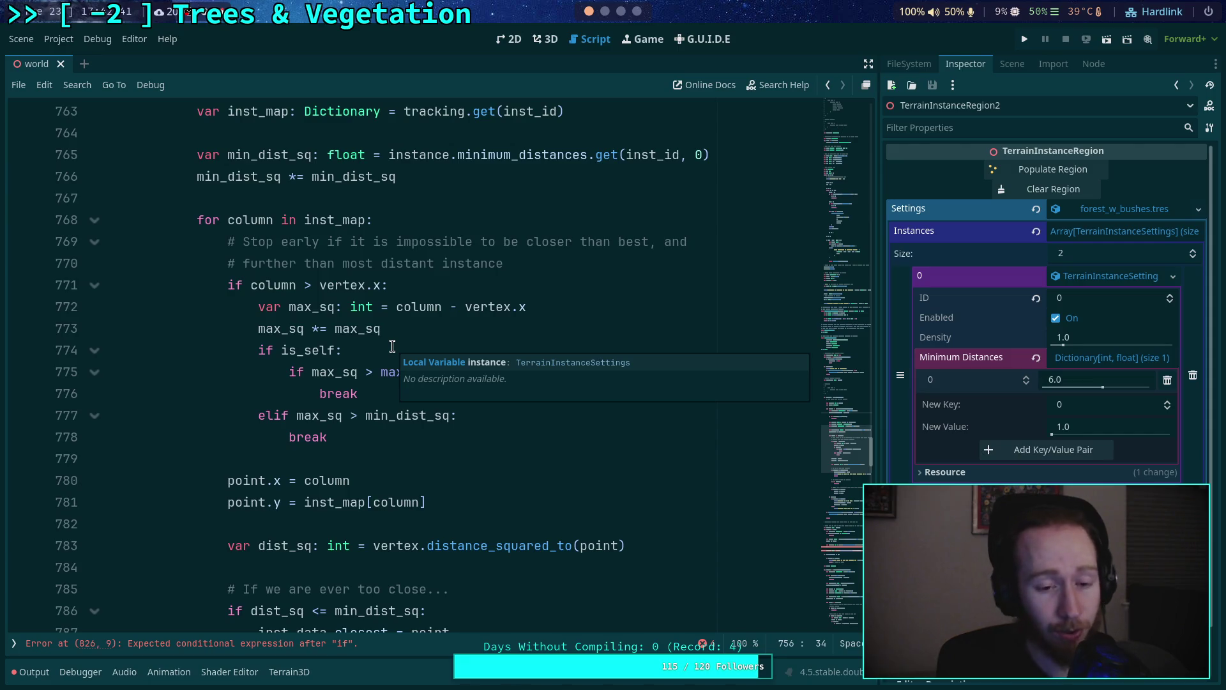
{"action": "scroll", "coordinate": [419, 290], "scroll_direction": "down", "scroll_amount": 7}
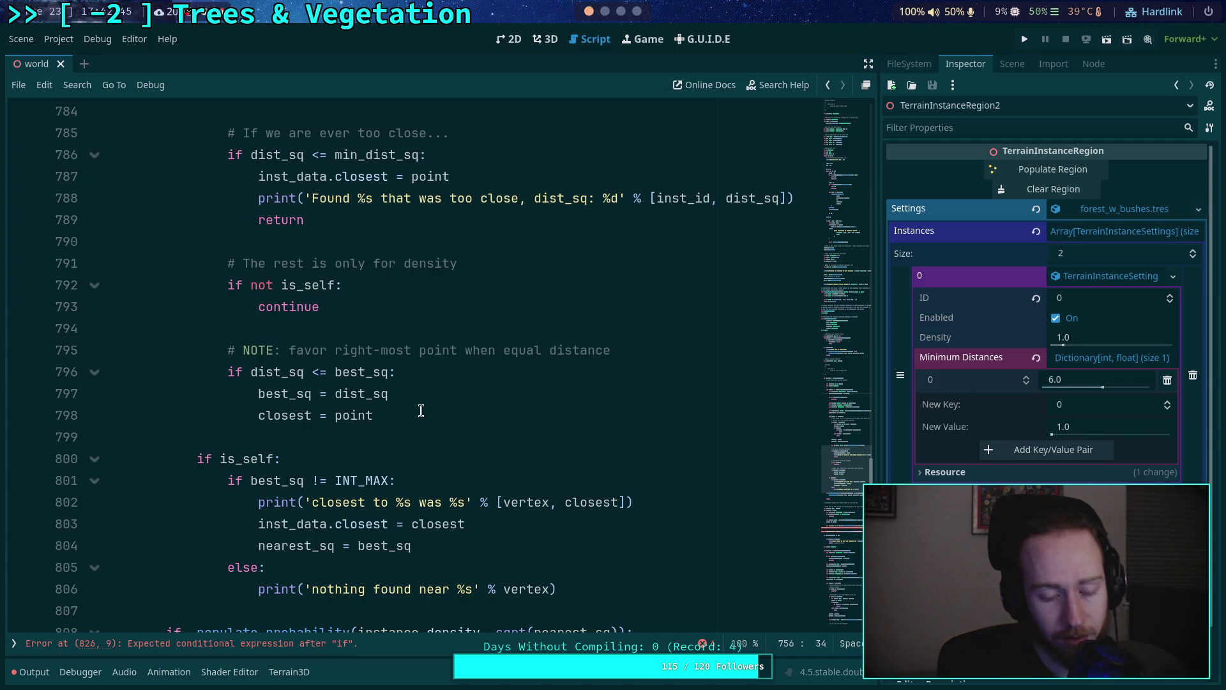
{"action": "scroll", "coordinate": [420, 408], "scroll_direction": "down", "scroll_amount": 1}
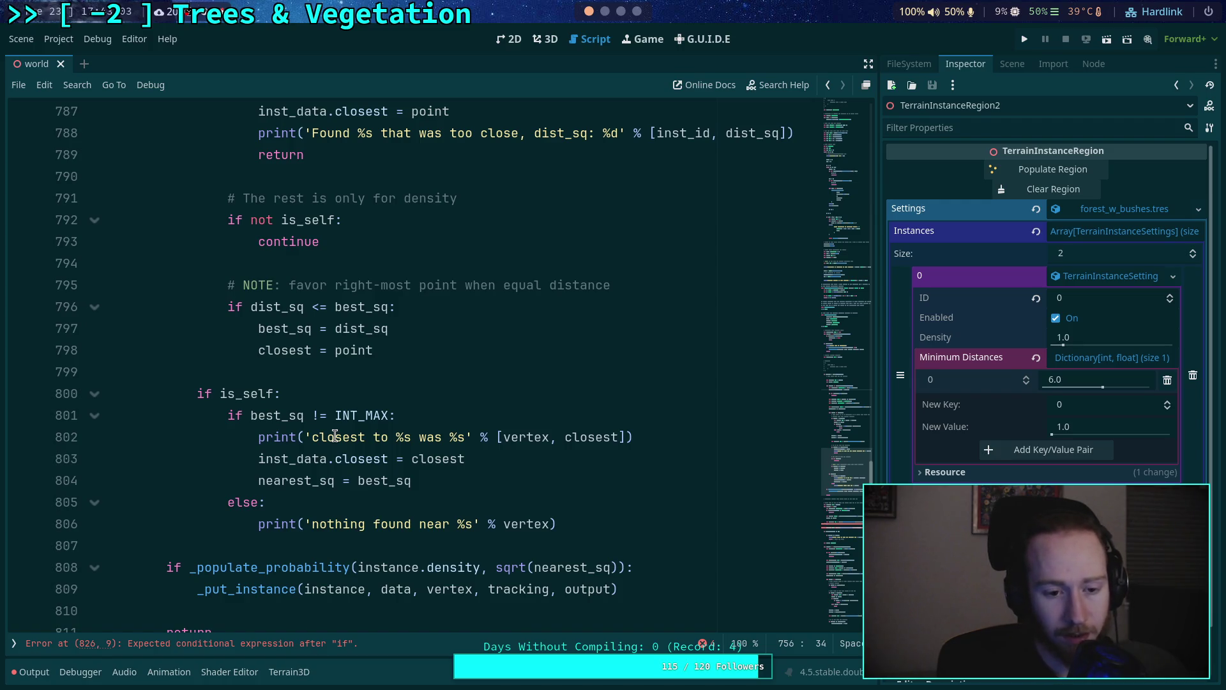
{"action": "scroll", "coordinate": [334, 435], "scroll_direction": "up", "scroll_amount": 2}
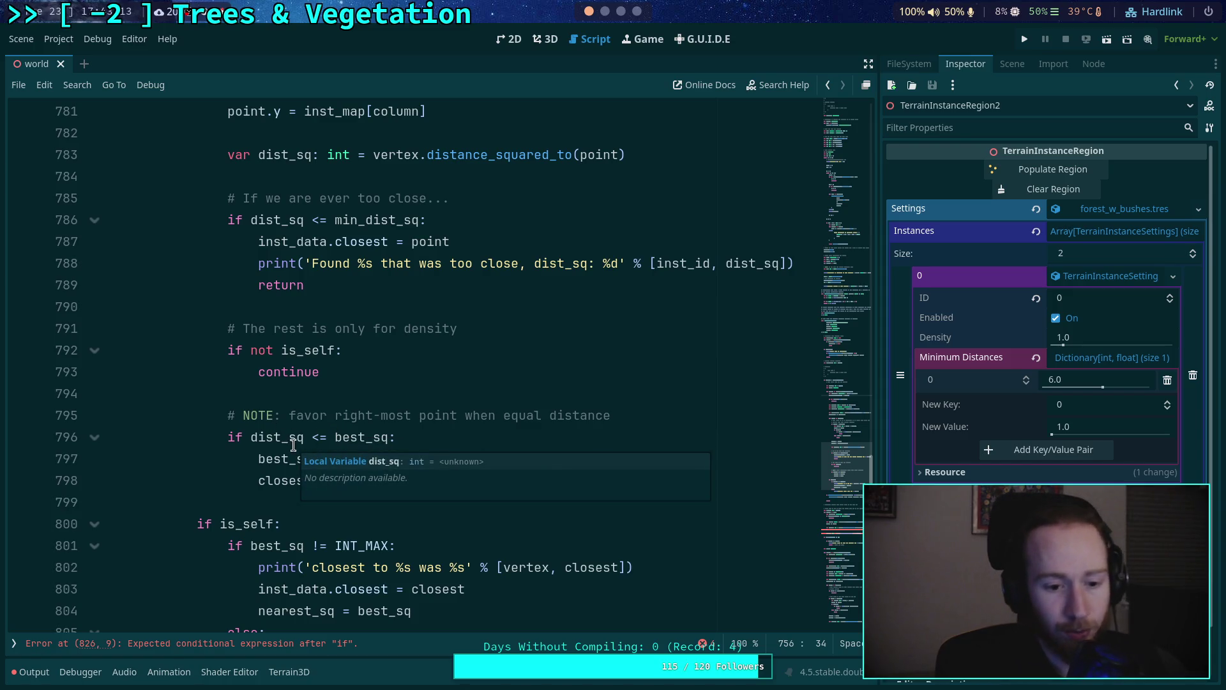
{"action": "scroll", "coordinate": [639, 511], "scroll_direction": "down", "scroll_amount": 2}
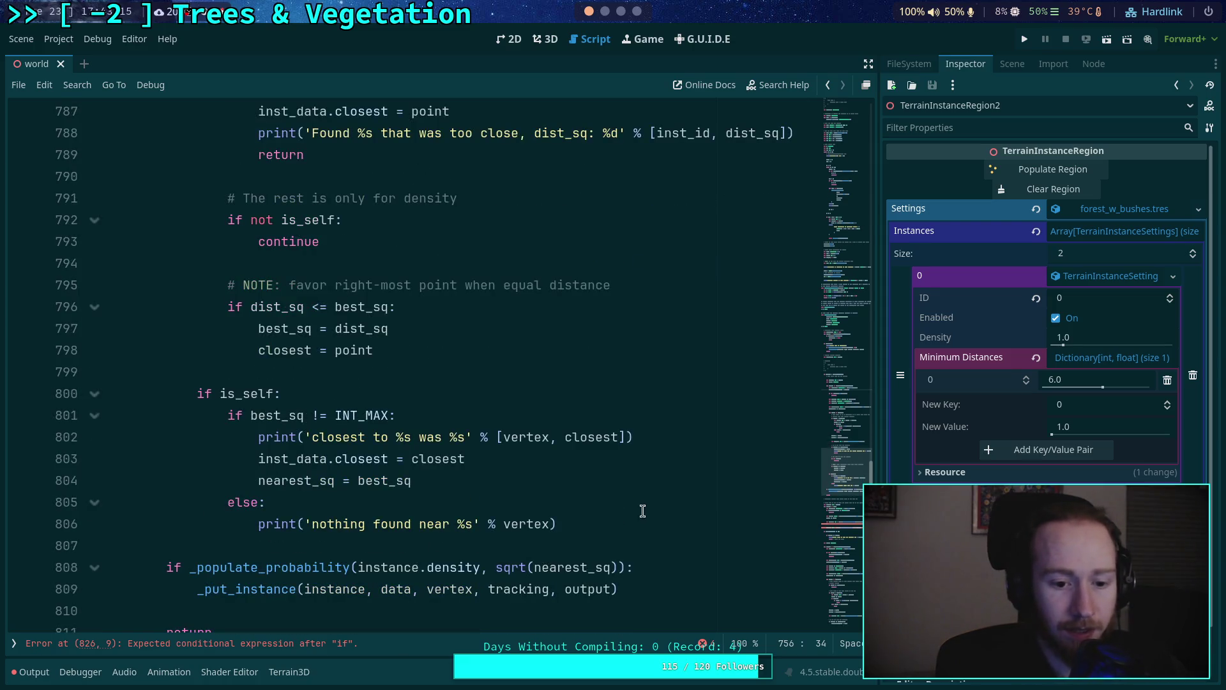
After line 806, add an else branch resetting inst_data.closest to Vector2i.MAX, and save
{"action": "left_click", "coordinate": [658, 527]}
{"action": "key", "text": "Return"}
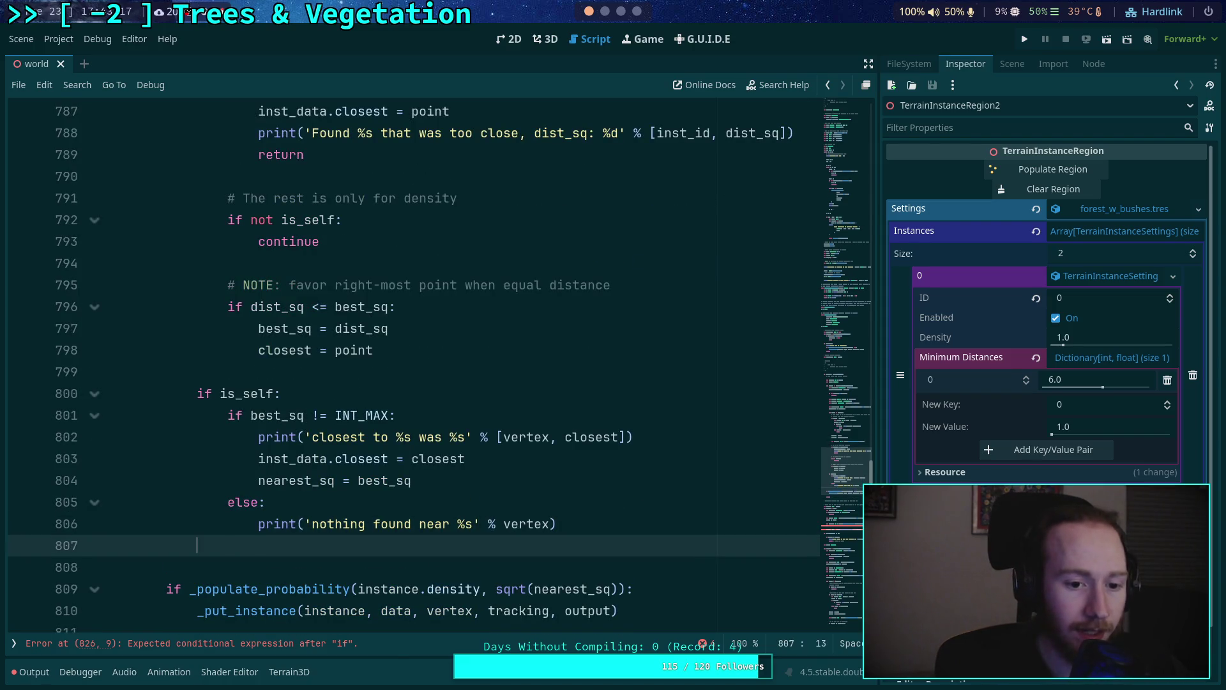
{"action": "type", "text": "else:"}
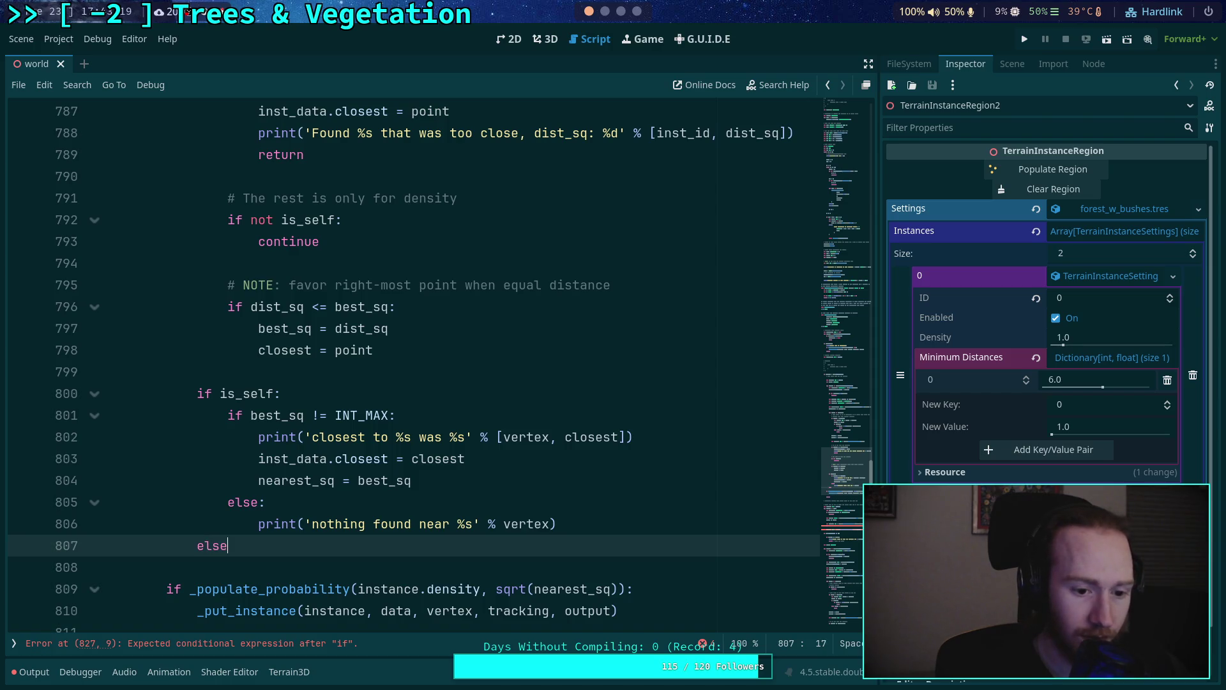
{"action": "key", "text": "Return"}
{"action": "type", "text": "# T"}
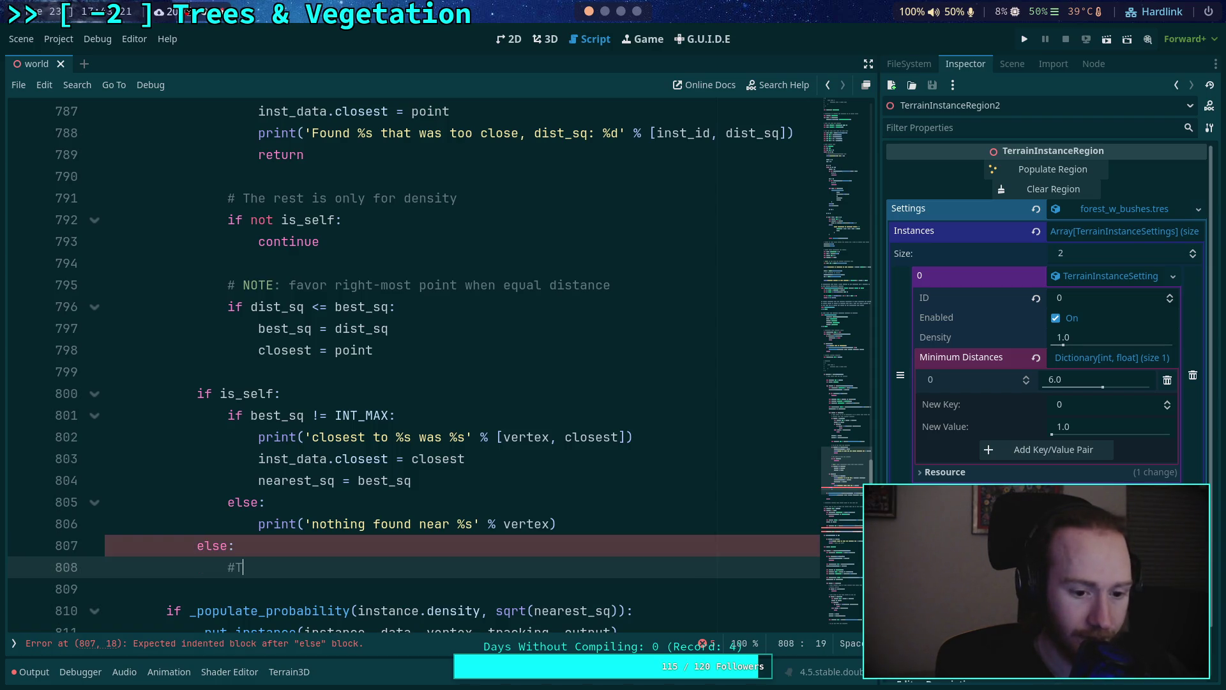
{"action": "type", "text": "his instanc"}
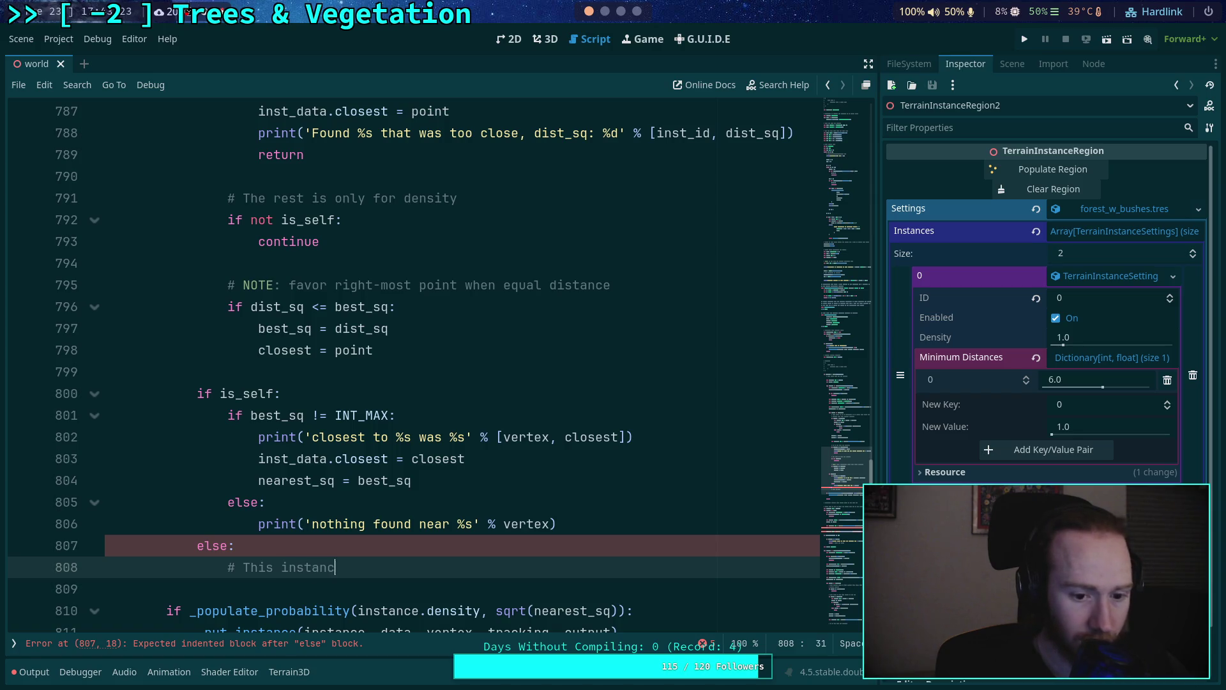
{"action": "type", "text": "e is no longer too close, "}
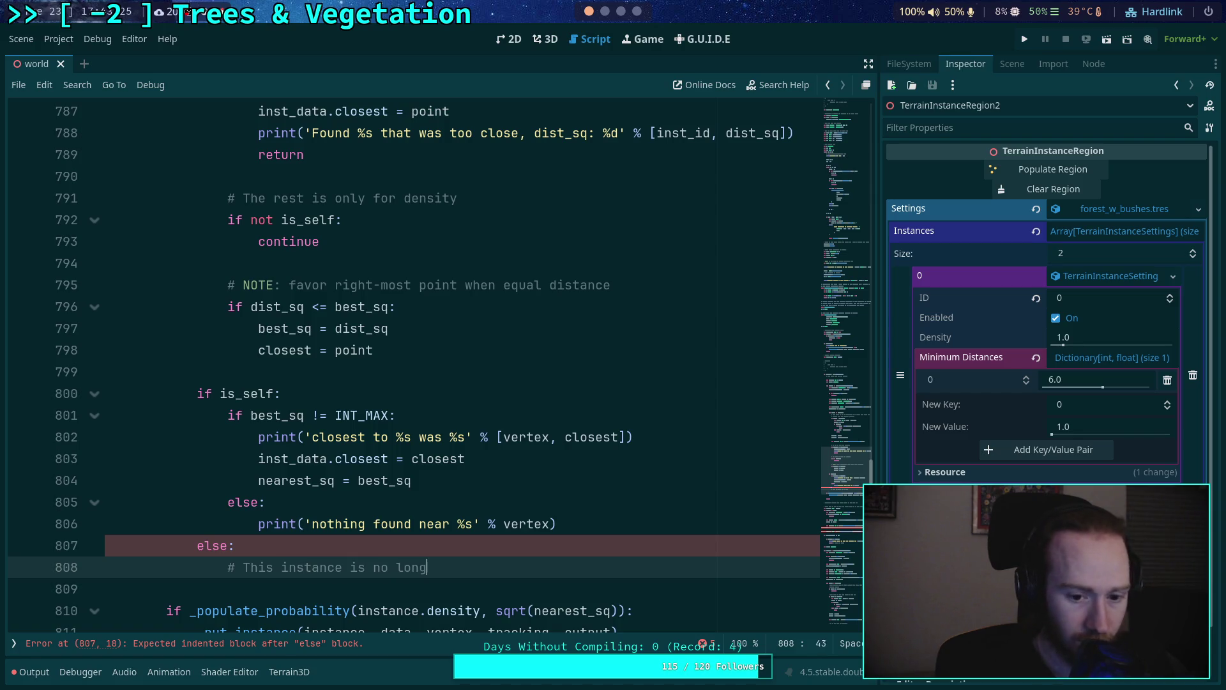
{"action": "type", "text": "clear it"}
{"action": "key", "text": "Return"}
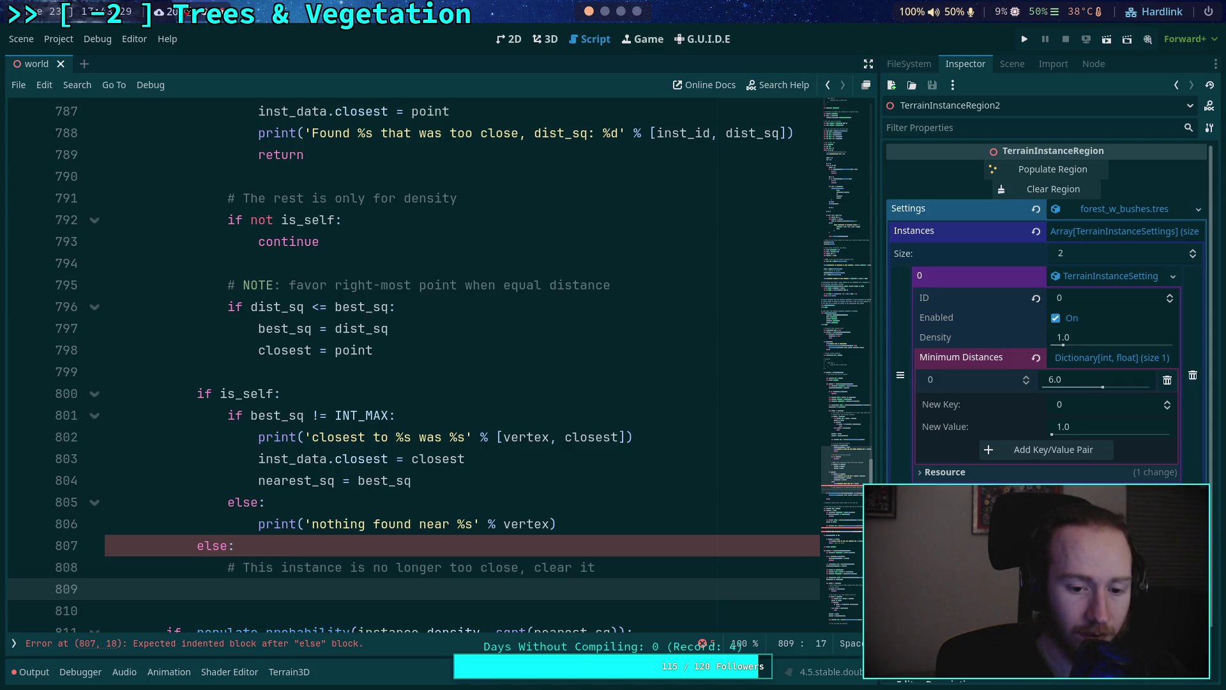
{"action": "type", "text": "inst_data."}
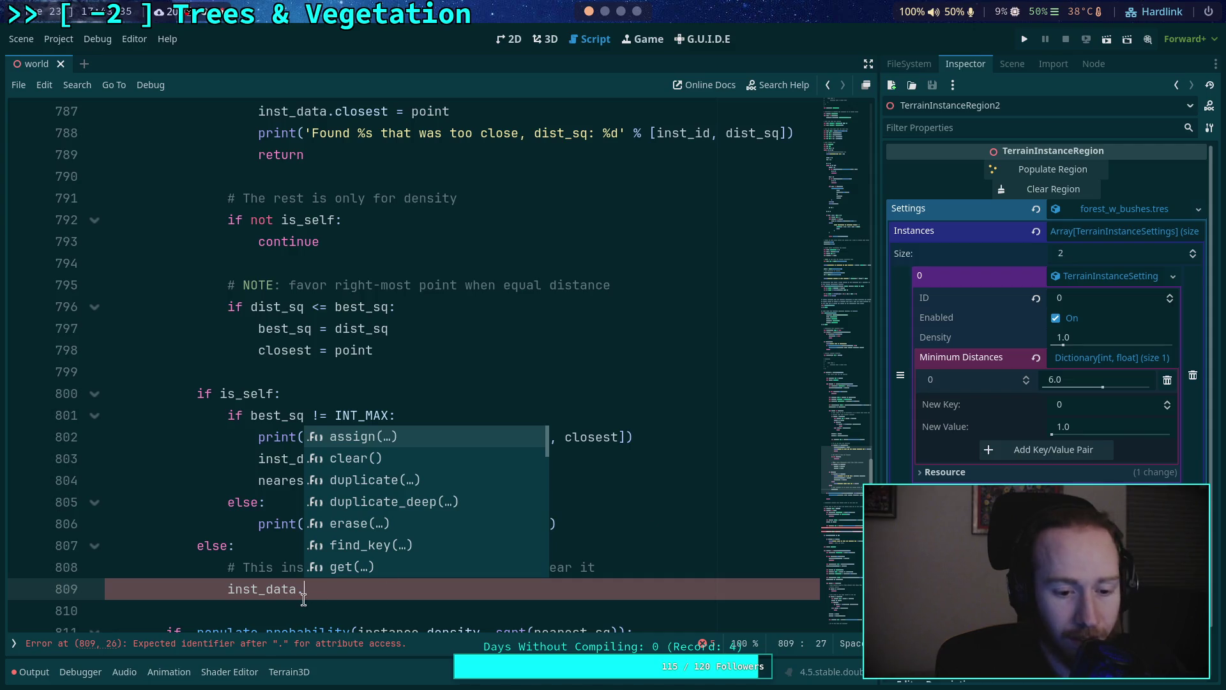
{"action": "key", "text": "Escape"}
{"action": "scroll", "coordinate": [541, 517], "scroll_direction": "down", "scroll_amount": 1}
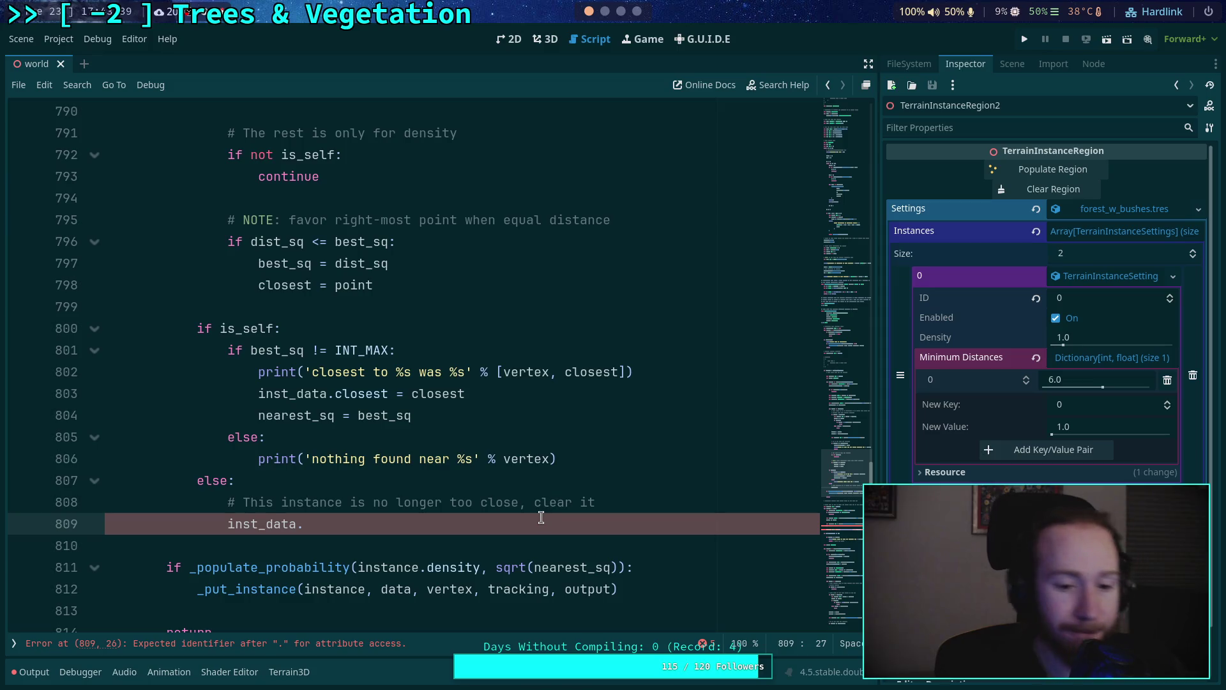
{"action": "type", "text": "closest "}
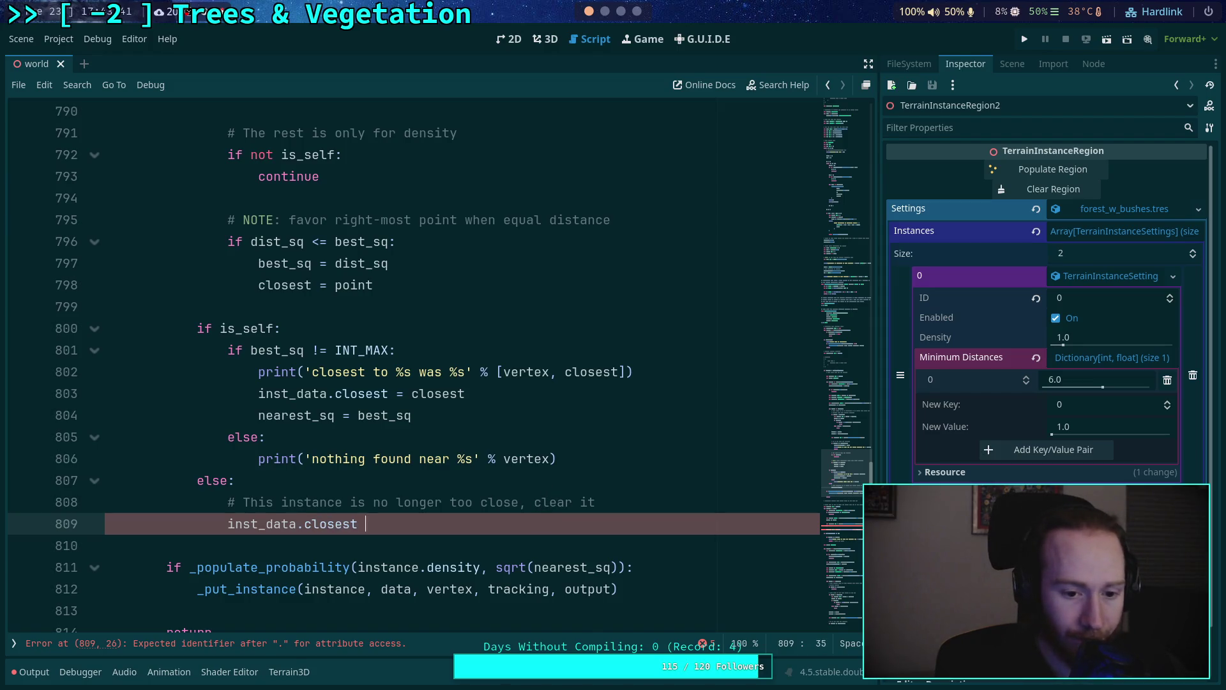
{"action": "type", "text": "= Vector2"}
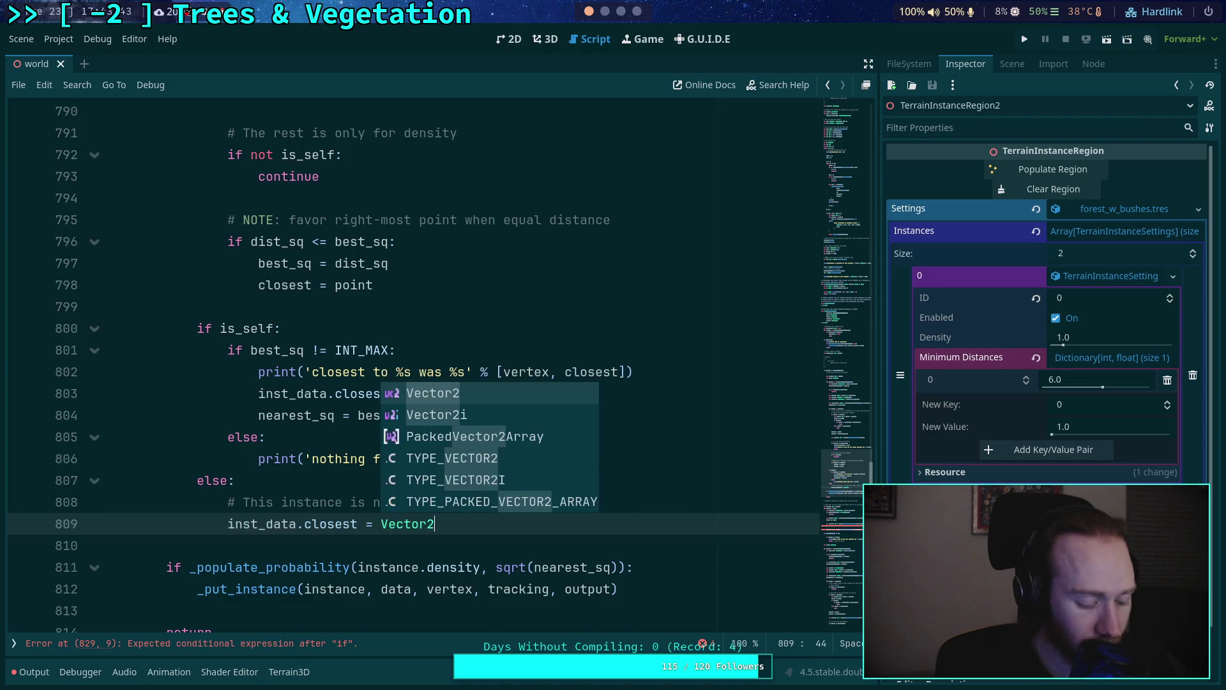
{"action": "type", "text": "i.MAX"}
{"action": "key", "text": "ctrl+s"}
Change the line 808 comment to 'This instance is no longer too close, clear the closest point' and save
{"action": "scroll", "coordinate": [397, 486], "scroll_direction": "down", "scroll_amount": 2}
{"action": "scroll", "coordinate": [367, 480], "scroll_direction": "up", "scroll_amount": 2}
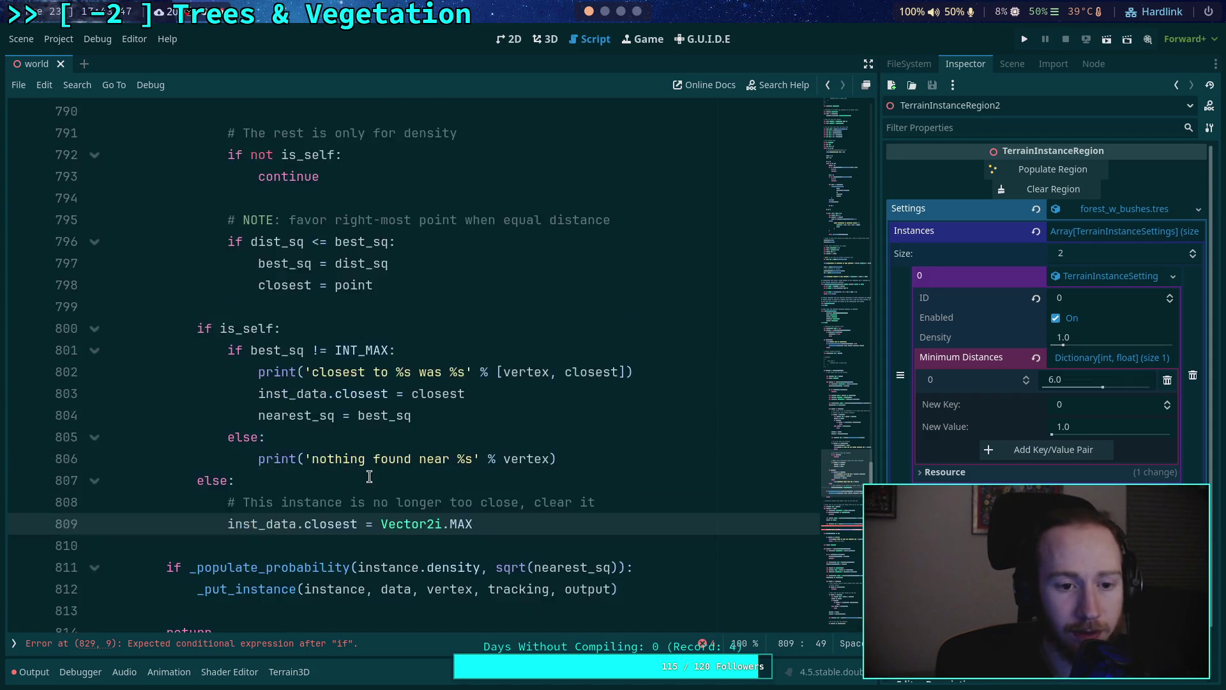
{"action": "scroll", "coordinate": [252, 434], "scroll_direction": "down", "scroll_amount": 5}
{"action": "scroll", "coordinate": [231, 420], "scroll_direction": "down", "scroll_amount": 5}
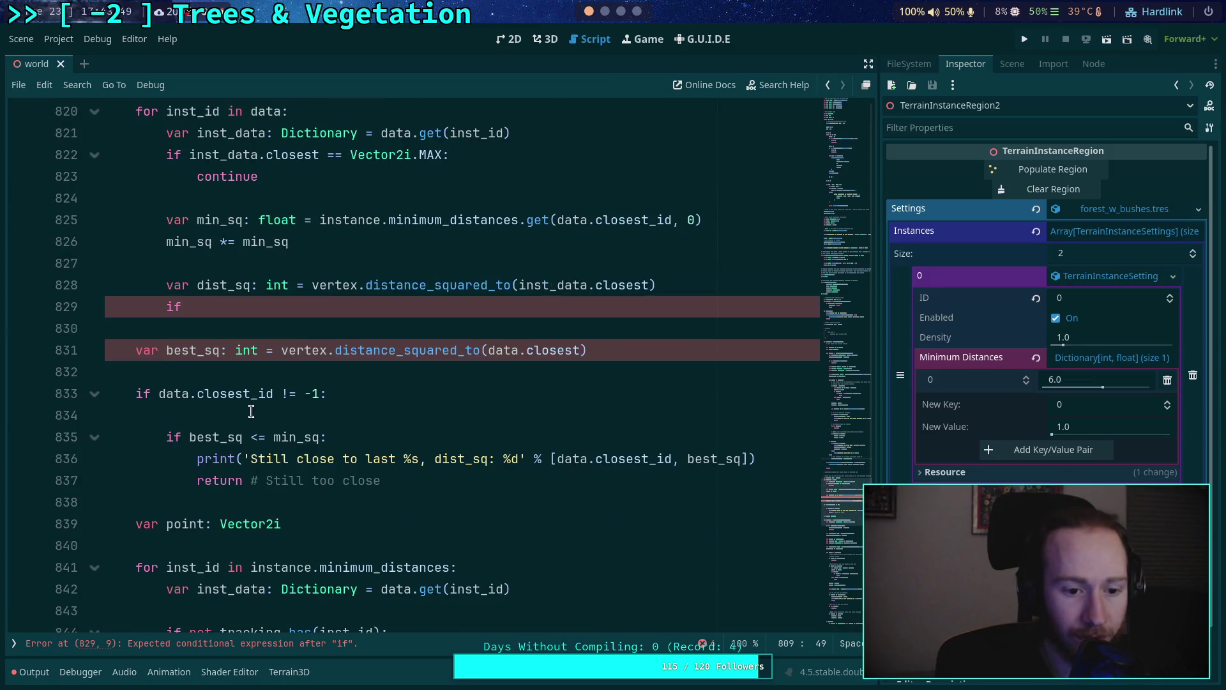
{"action": "scroll", "coordinate": [250, 404], "scroll_direction": "up", "scroll_amount": 3}
{"action": "left_click_drag", "start_coordinate": [258, 373], "coordinate": [166, 353]}
{"action": "scroll", "coordinate": [323, 373], "scroll_direction": "up", "scroll_amount": 5}
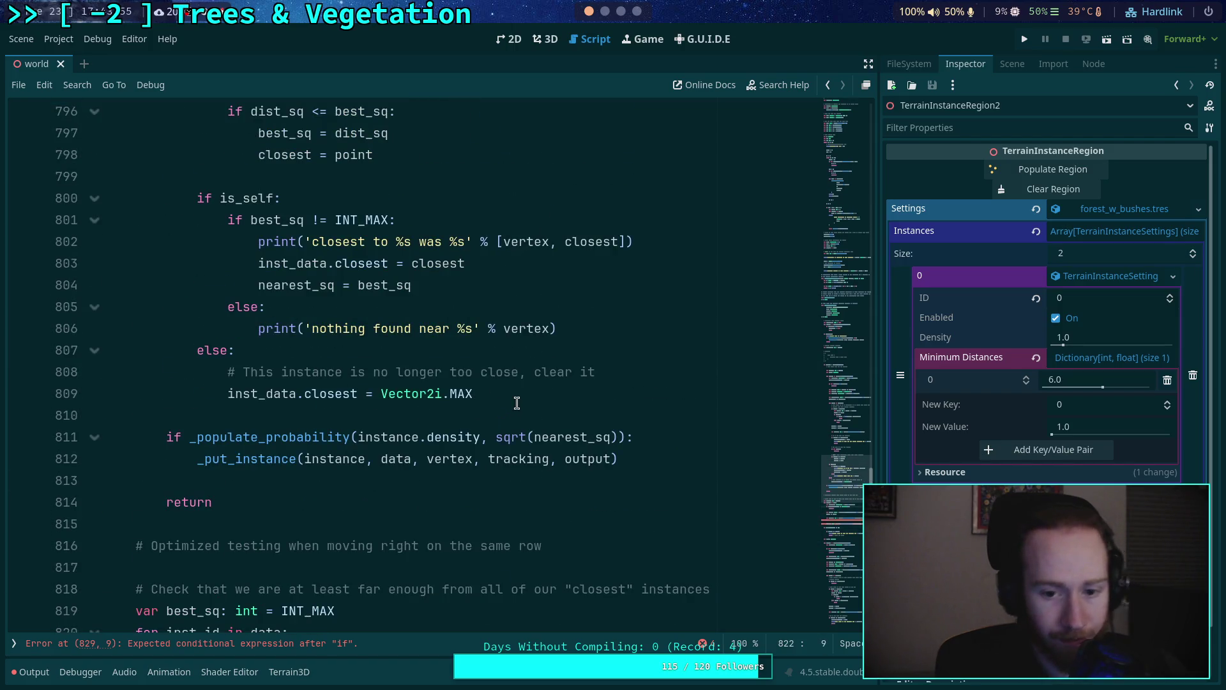
{"action": "left_click", "coordinate": [643, 368]}
{"action": "type", "text": "point"}
{"action": "key", "text": "BackSpace"}
{"action": "key", "text": "BackSpace"}
{"action": "key", "text": "BackSpace"}
{"action": "key", "text": "BackSpace"}
{"action": "key", "text": "BackSpace"}
{"action": "key", "text": "BackSpace"}
{"action": "type", "text": "the closest point"}
{"action": "key", "text": "ctrl+s"}
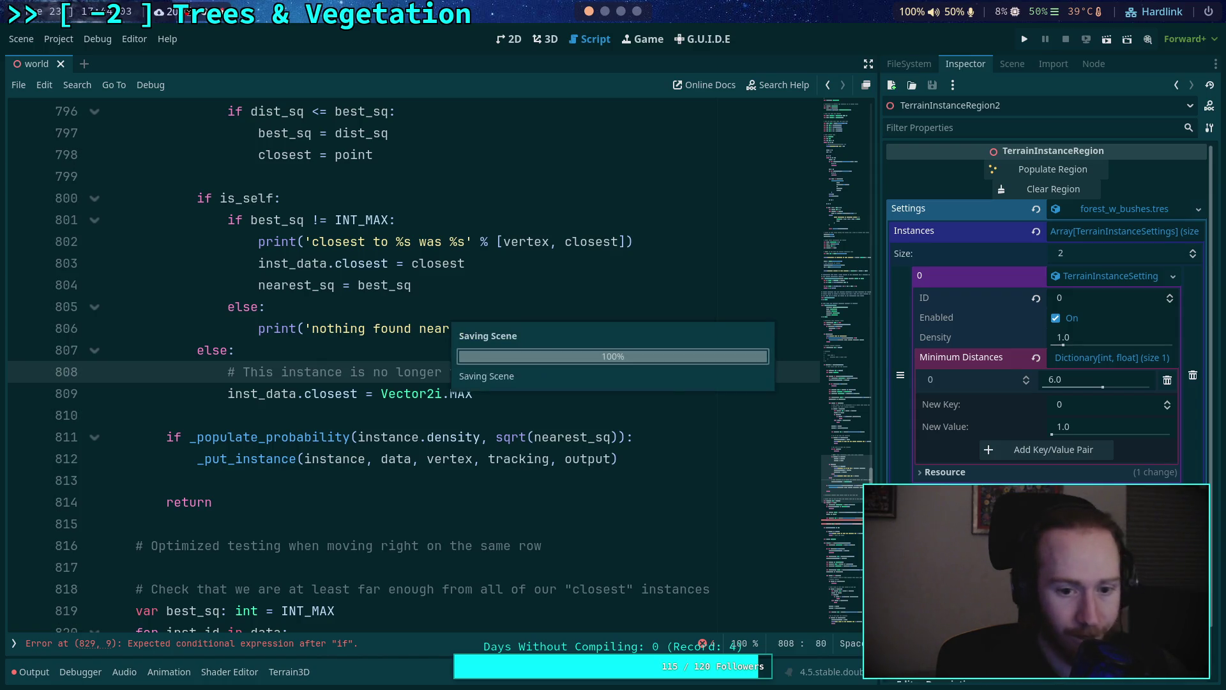
{"action": "left_click", "coordinate": [497, 417]}
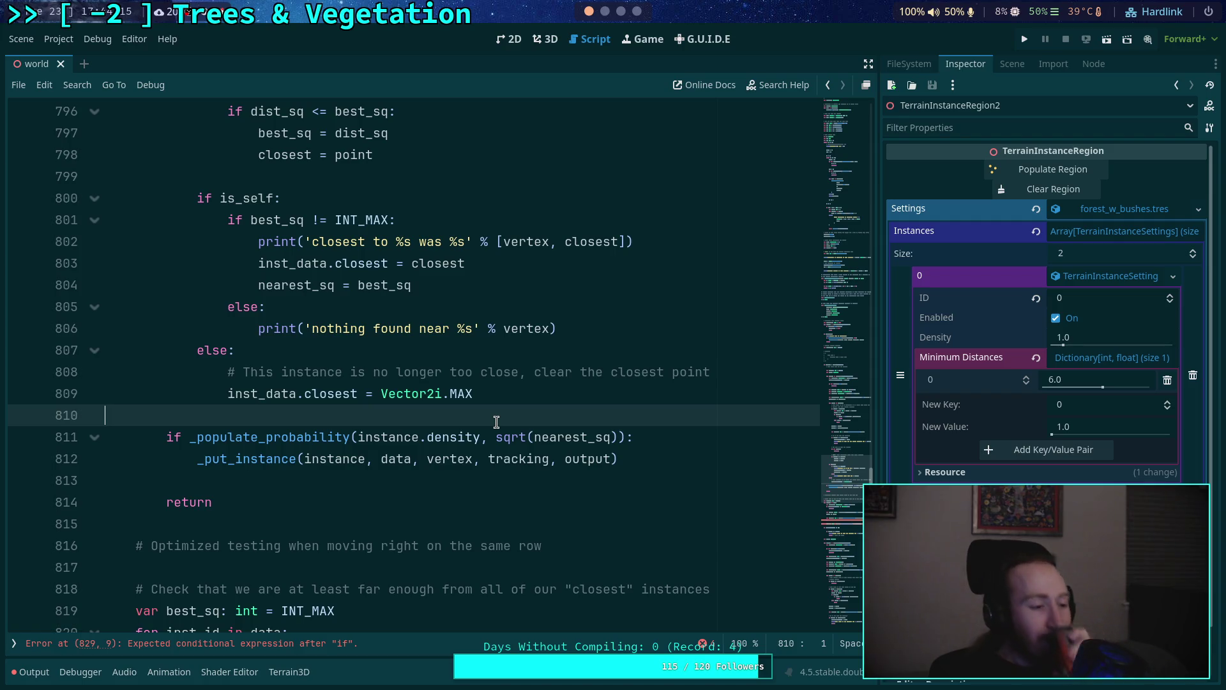
{"action": "double_click", "coordinate": [335, 393]}
{"action": "scroll", "coordinate": [383, 409], "scroll_direction": "up", "scroll_amount": 10}
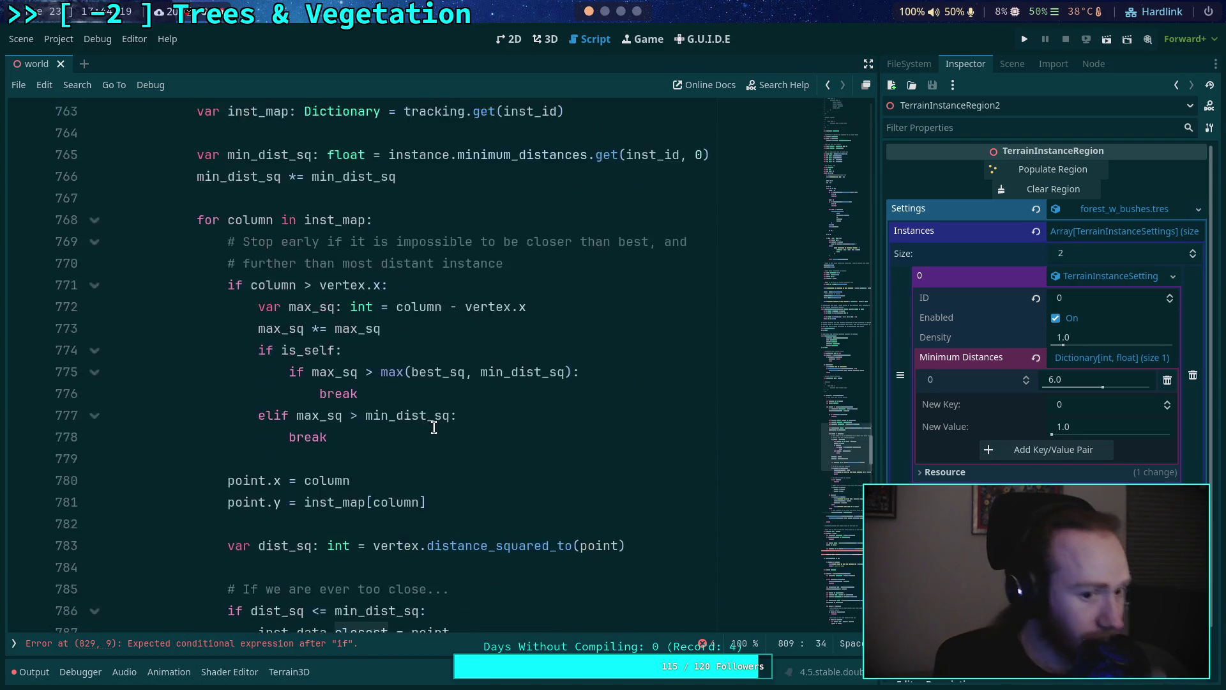
{"action": "scroll", "coordinate": [433, 425], "scroll_direction": "up", "scroll_amount": 8}
{"action": "scroll", "coordinate": [423, 455], "scroll_direction": "down", "scroll_amount": 6}
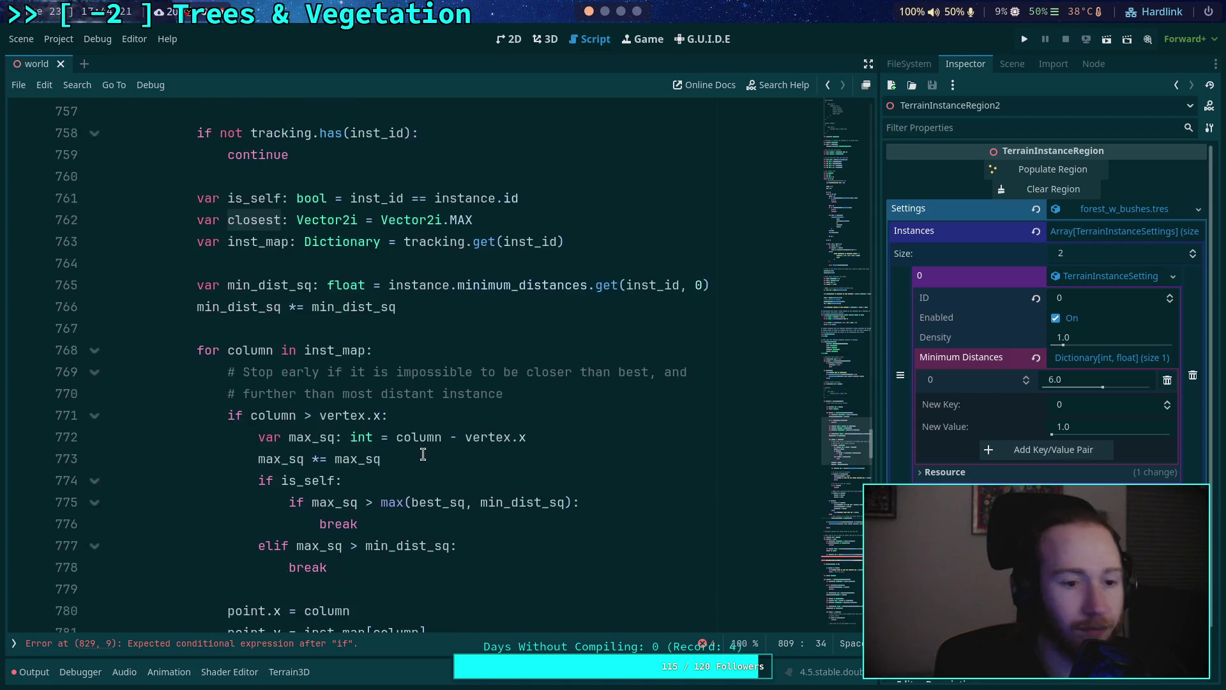
{"action": "scroll", "coordinate": [424, 454], "scroll_direction": "up", "scroll_amount": 5}
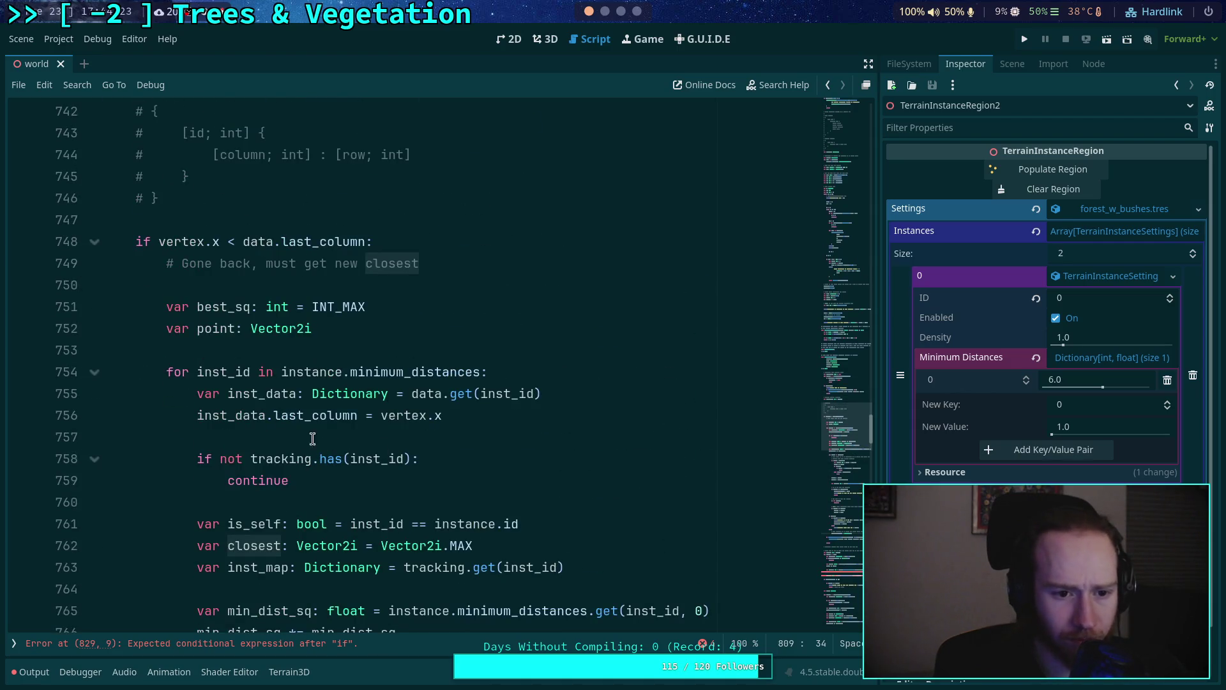
{"action": "scroll", "coordinate": [323, 439], "scroll_direction": "down", "scroll_amount": 6}
{"action": "scroll", "coordinate": [285, 428], "scroll_direction": "up", "scroll_amount": 2}
{"action": "scroll", "coordinate": [285, 428], "scroll_direction": "down", "scroll_amount": 14}
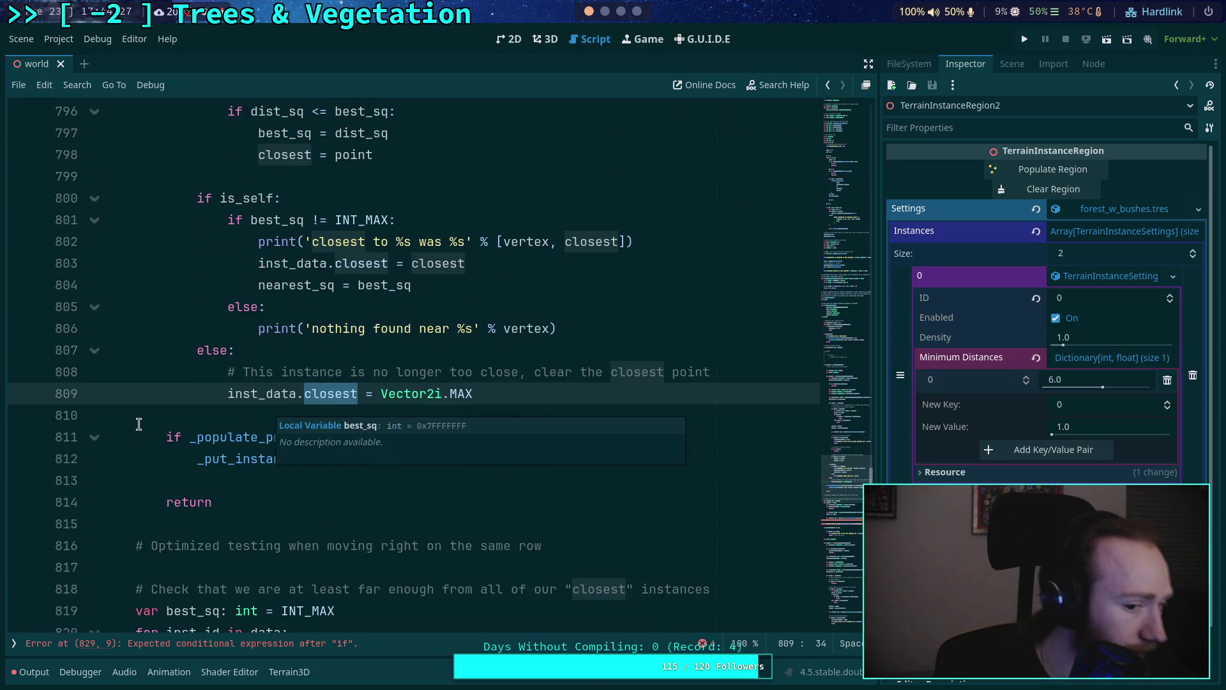
{"action": "scroll", "coordinate": [160, 412], "scroll_direction": "down", "scroll_amount": 5}
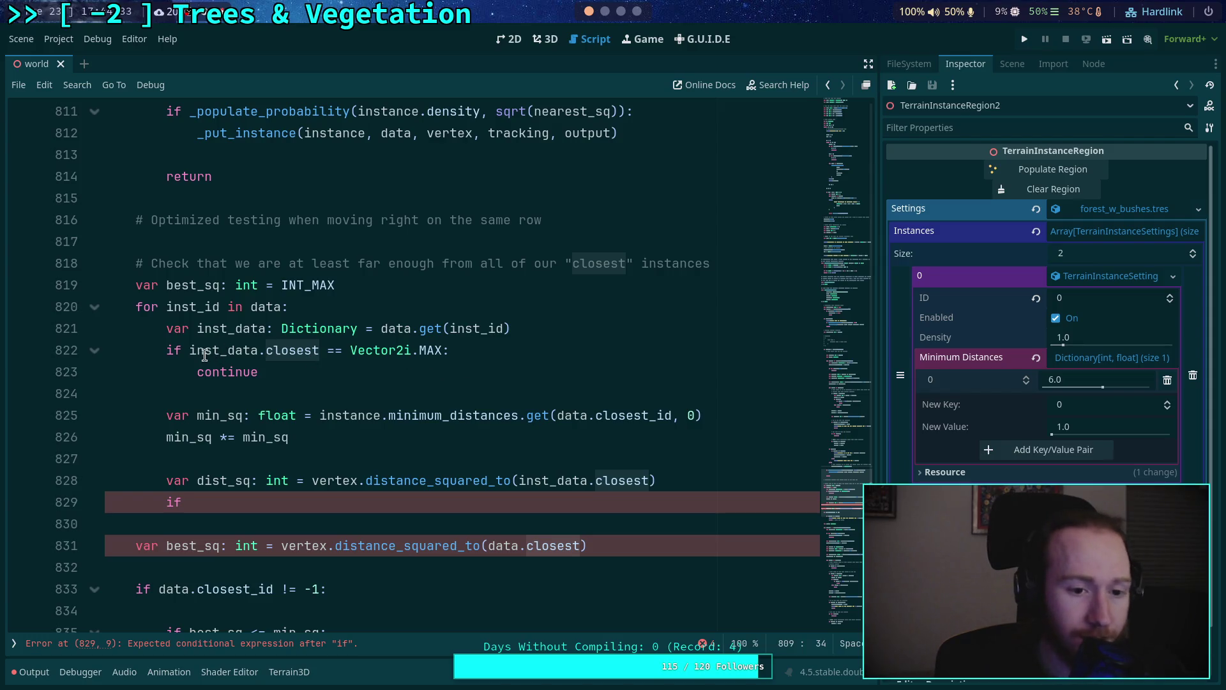
{"action": "scroll", "coordinate": [237, 349], "scroll_direction": "down", "scroll_amount": 2}
{"action": "scroll", "coordinate": [274, 348], "scroll_direction": "down", "scroll_amount": 3}
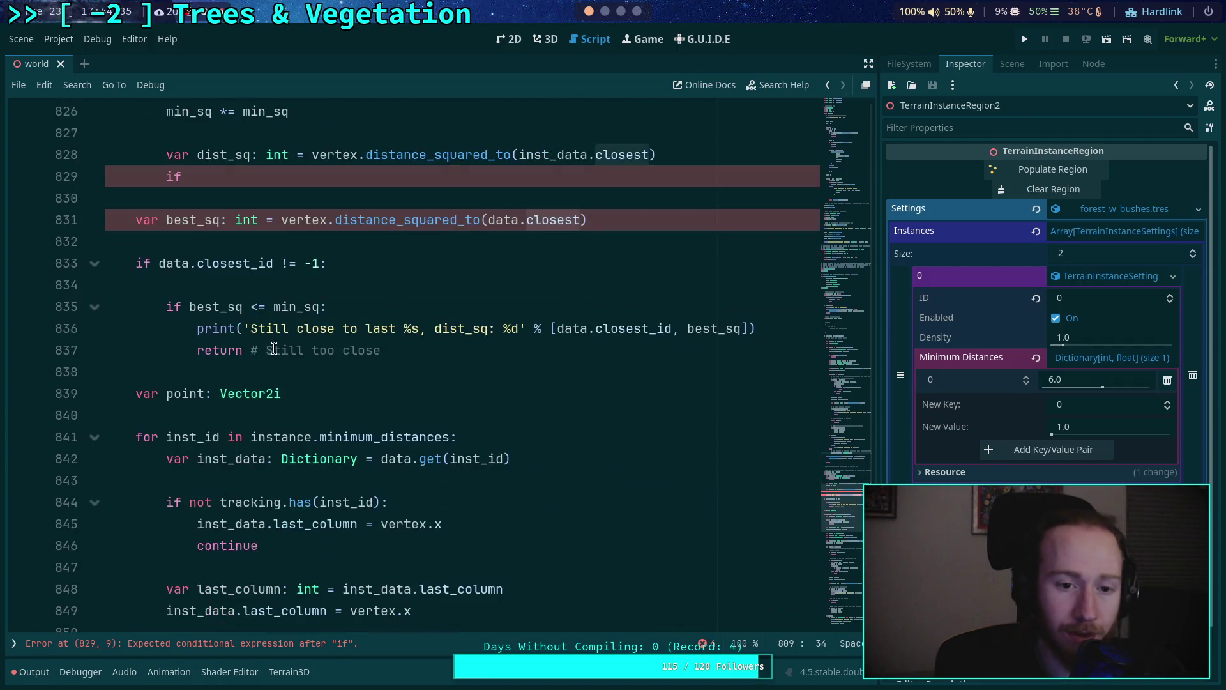
{"action": "scroll", "coordinate": [274, 348], "scroll_direction": "down", "scroll_amount": 10}
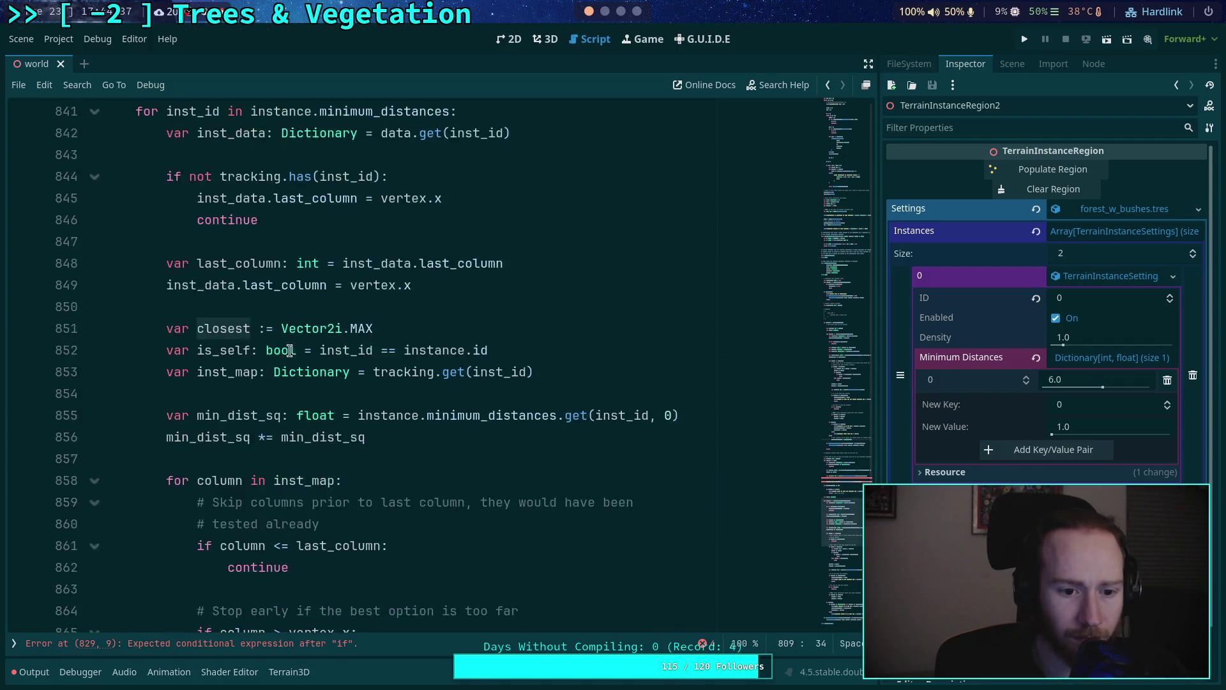
{"action": "scroll", "coordinate": [343, 361], "scroll_direction": "down", "scroll_amount": 9}
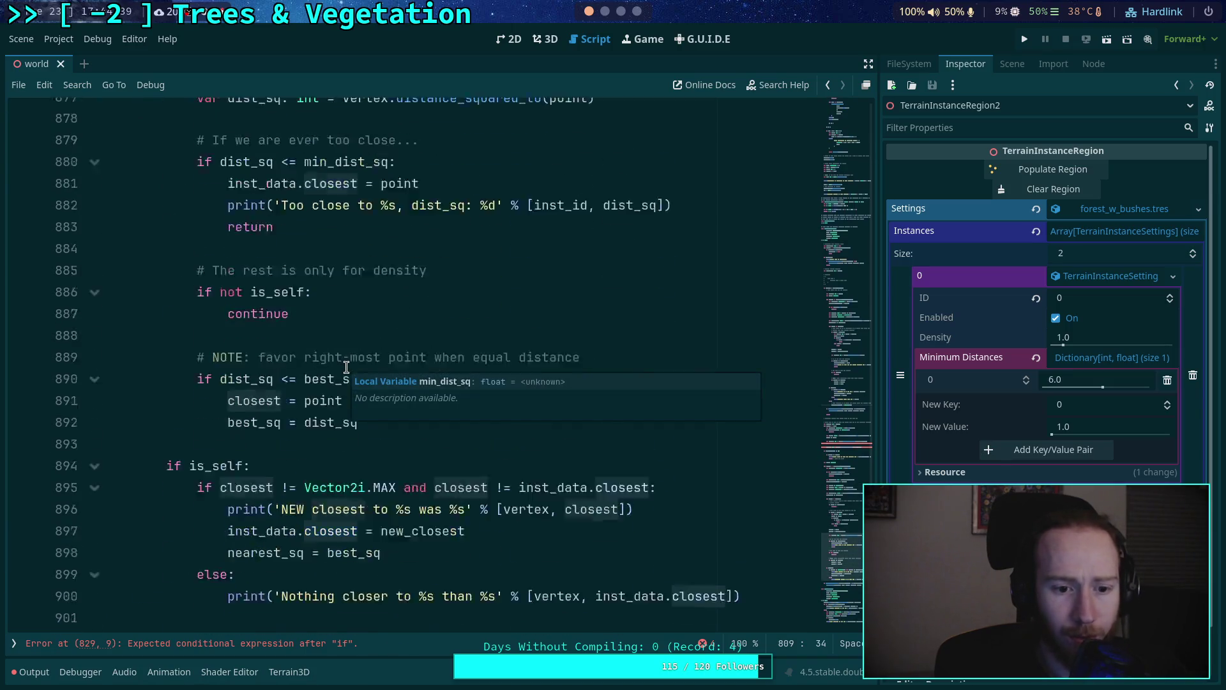
{"action": "scroll", "coordinate": [455, 404], "scroll_direction": "down", "scroll_amount": 2}
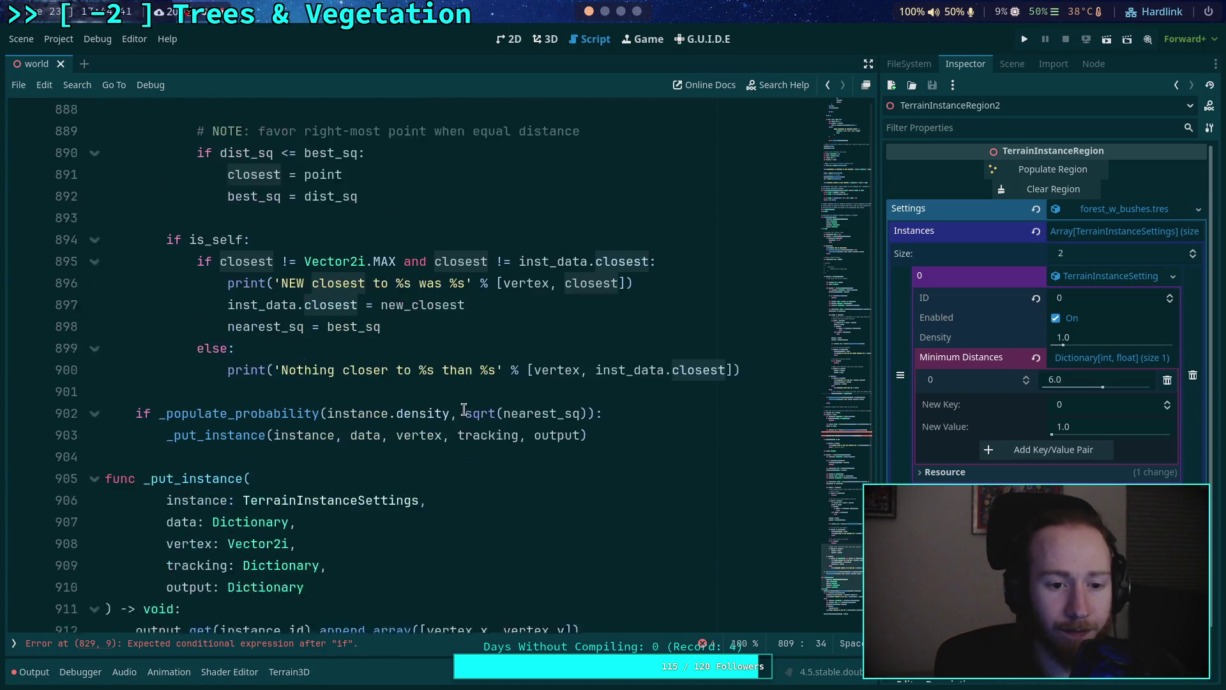
{"action": "scroll", "coordinate": [484, 399], "scroll_direction": "down", "scroll_amount": 3}
{"action": "scroll", "coordinate": [489, 400], "scroll_direction": "up", "scroll_amount": 20}
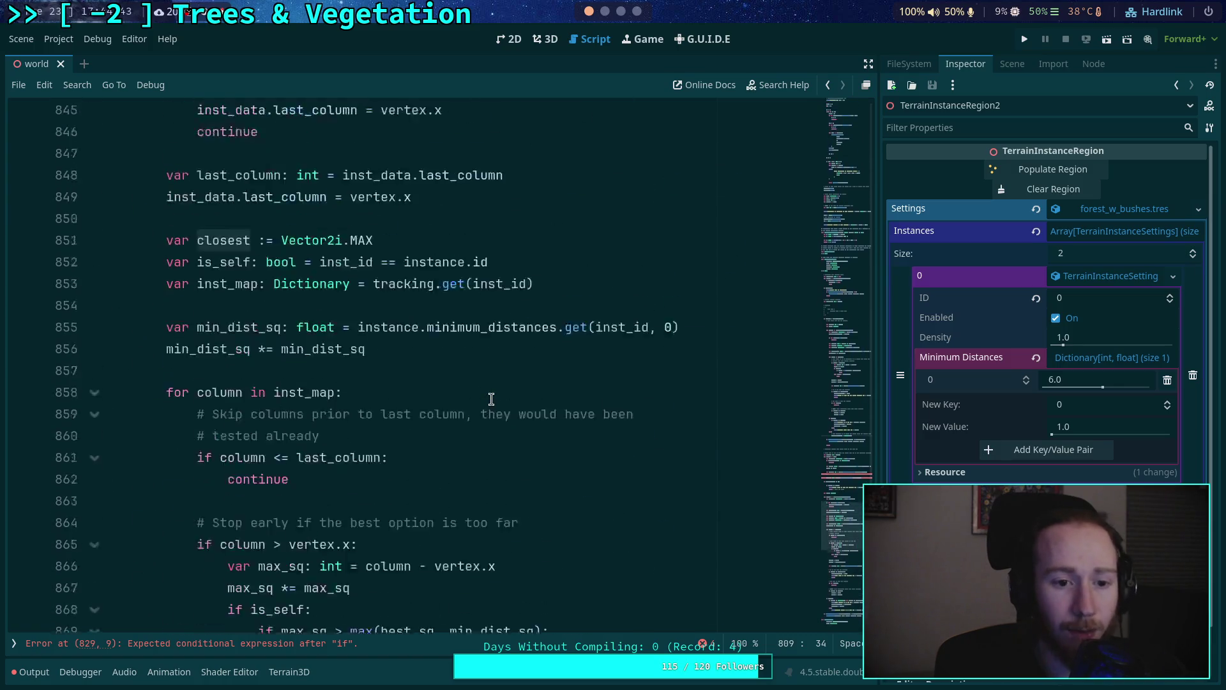
{"action": "scroll", "coordinate": [492, 399], "scroll_direction": "up", "scroll_amount": 5}
{"action": "left_click", "coordinate": [405, 437]}
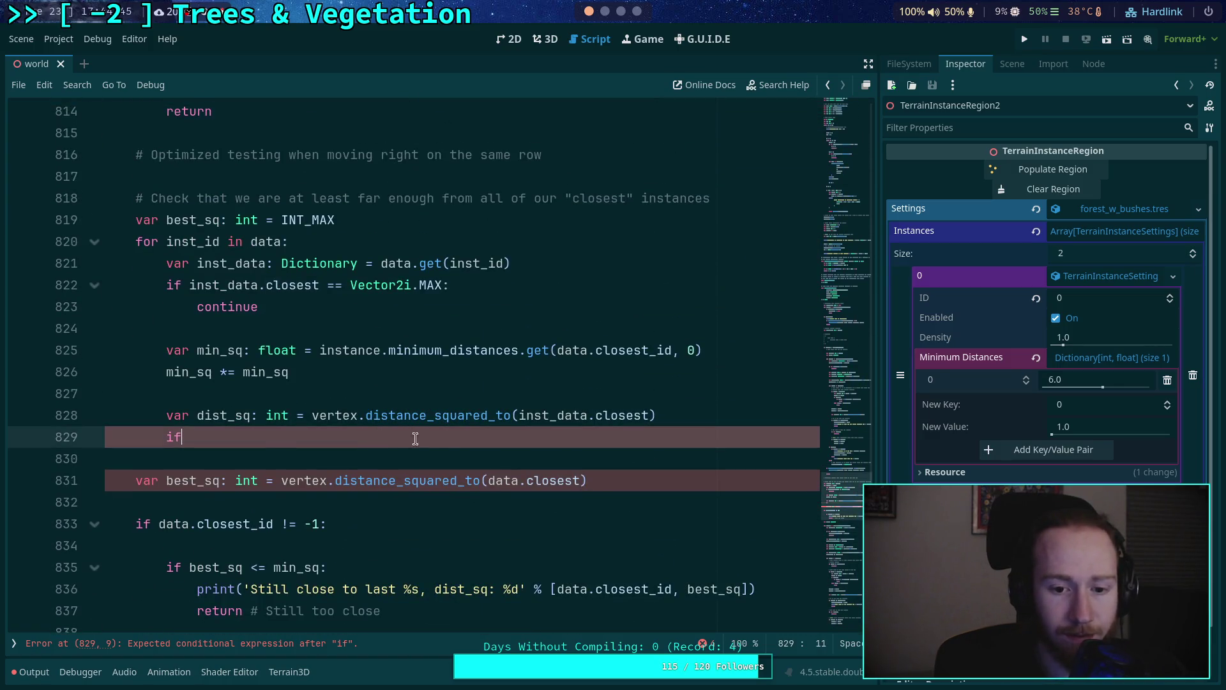
Write 'if dist_sq <= min_sq:' on line 829 with a '# Still too close' comment and return
{"action": "scroll", "coordinate": [404, 438], "scroll_direction": "up", "scroll_amount": 1}
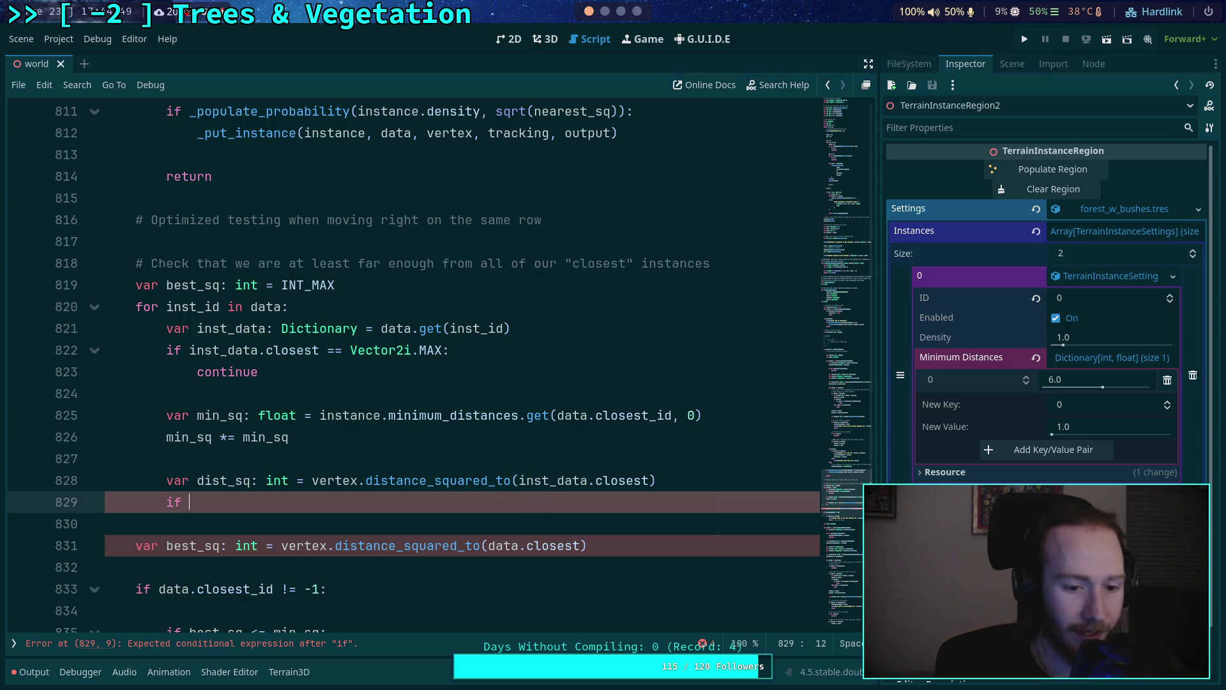
{"action": "type", "text": "dist_sq< "}
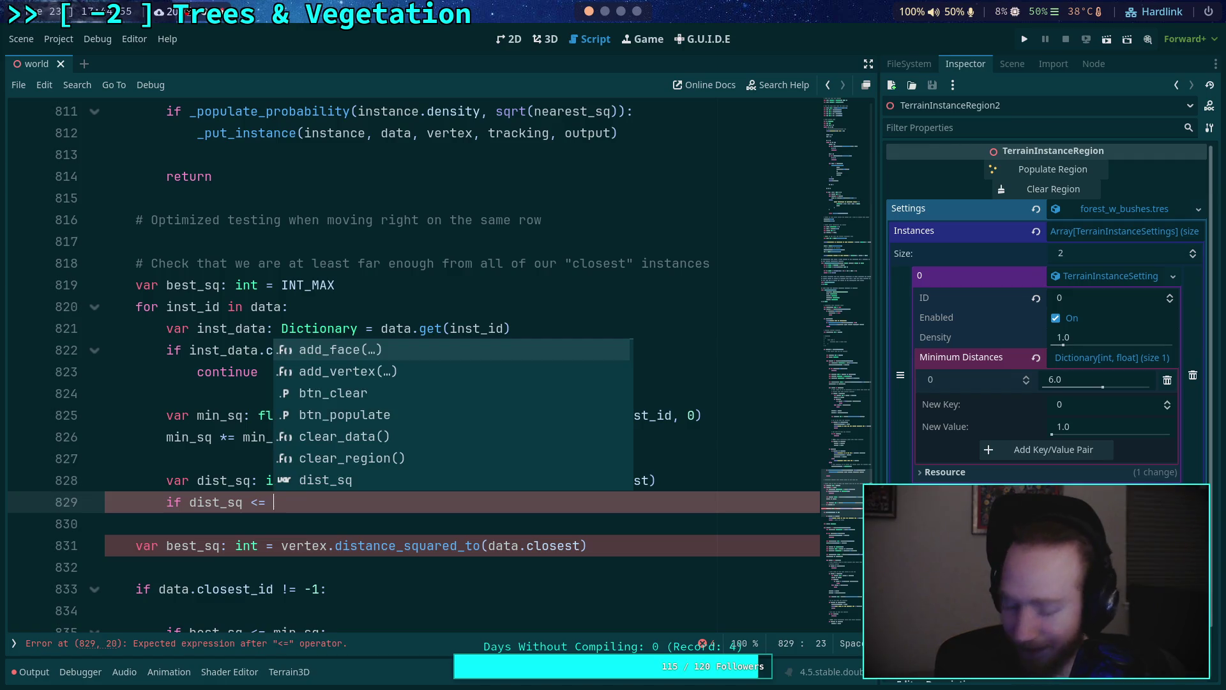
{"action": "type", "text": " mi"}
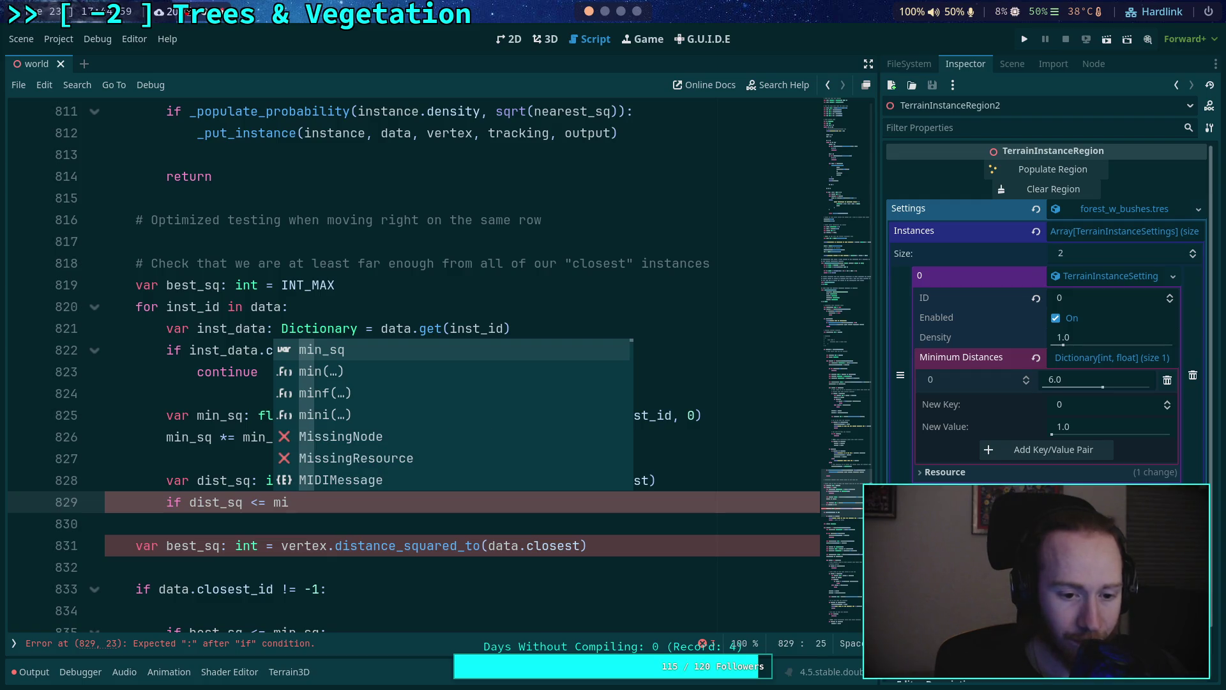
{"action": "type", "text": "n"}
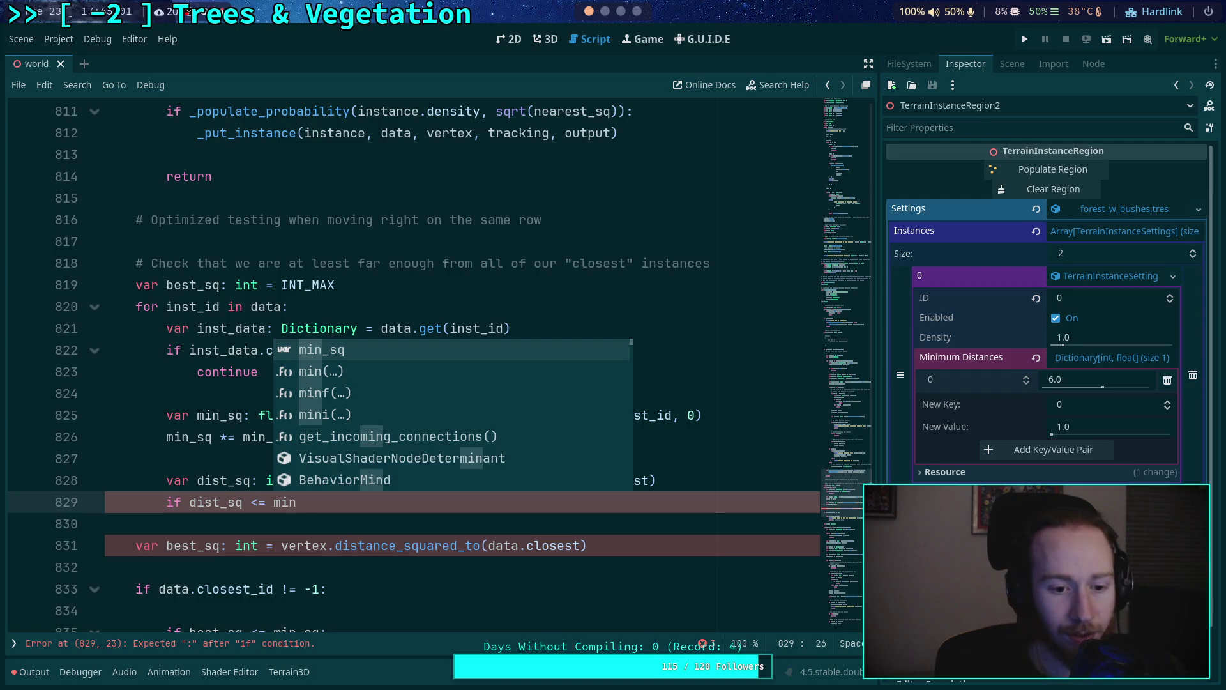
{"action": "type", "text": "_sq:"}
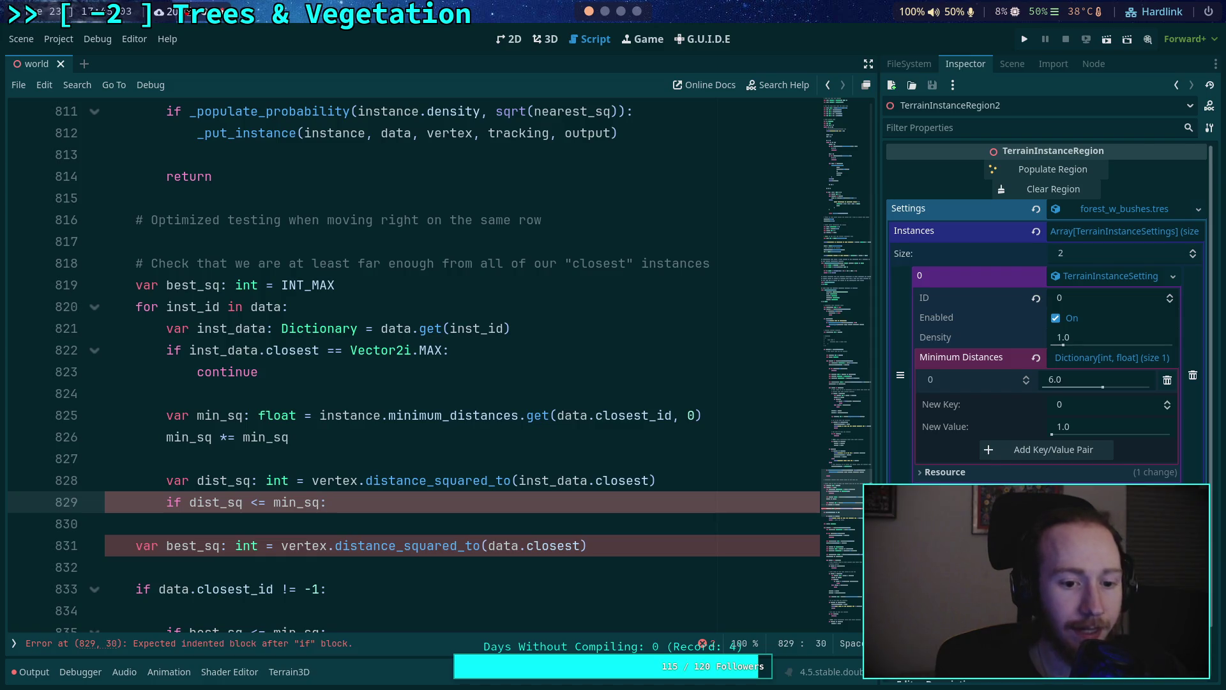
{"action": "key", "text": "Return"}
{"action": "type", "text": "# "}
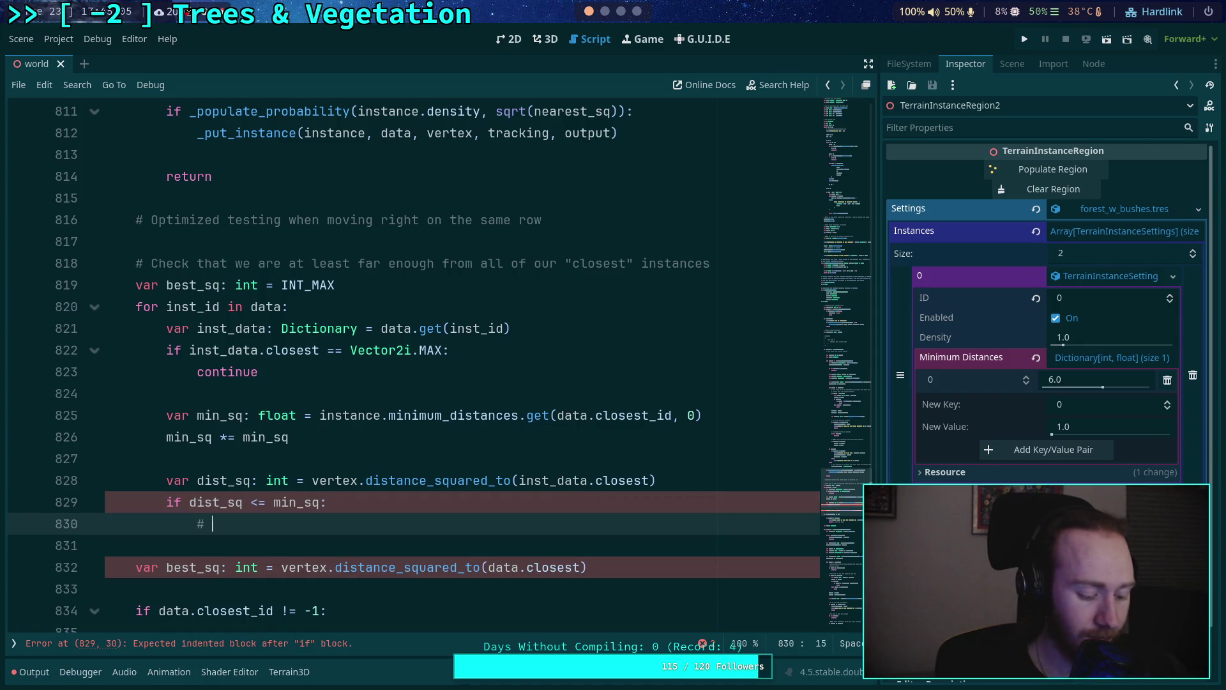
{"action": "type", "text": "Still too close,"}
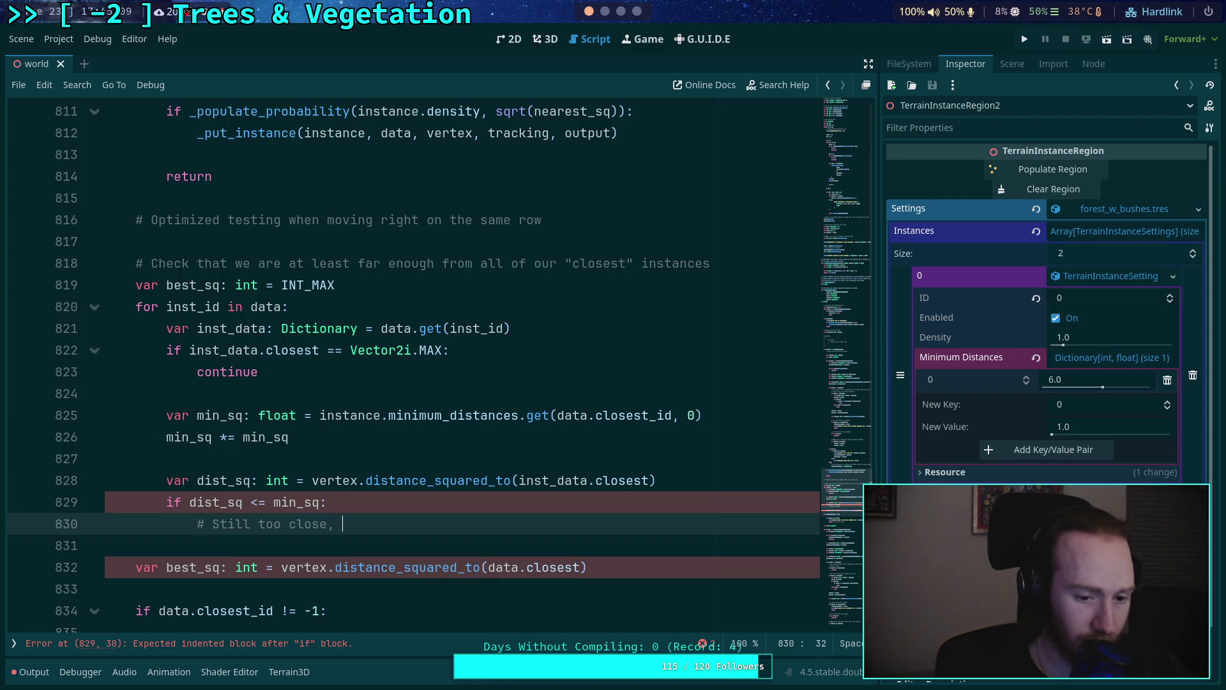
{"action": "key", "text": "Return"}
{"action": "type", "text": "return"}
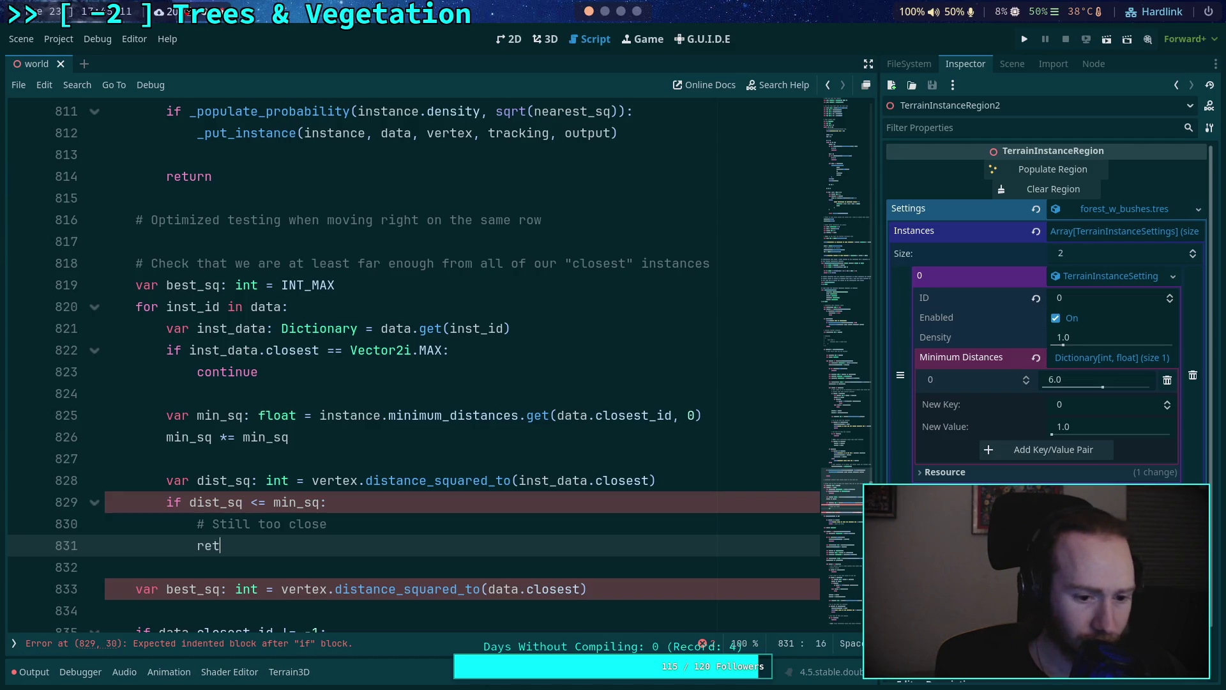
{"action": "scroll", "coordinate": [415, 451], "scroll_direction": "down", "scroll_amount": 1}
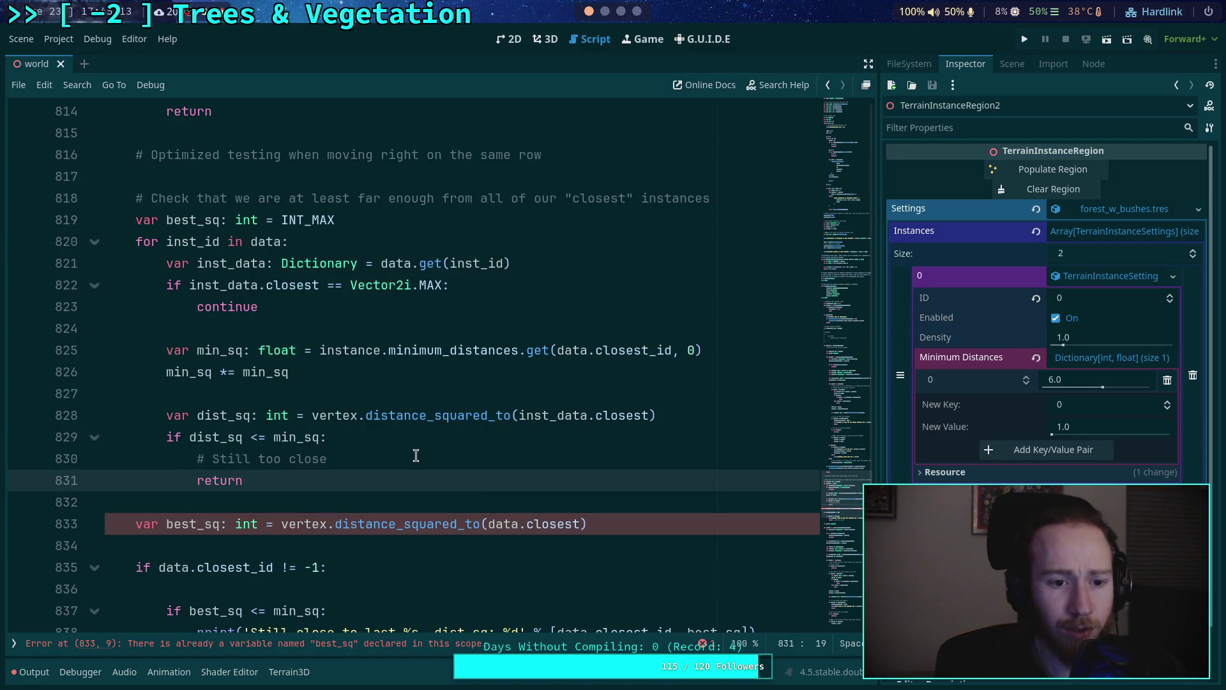
{"action": "left_click", "coordinate": [423, 460]}
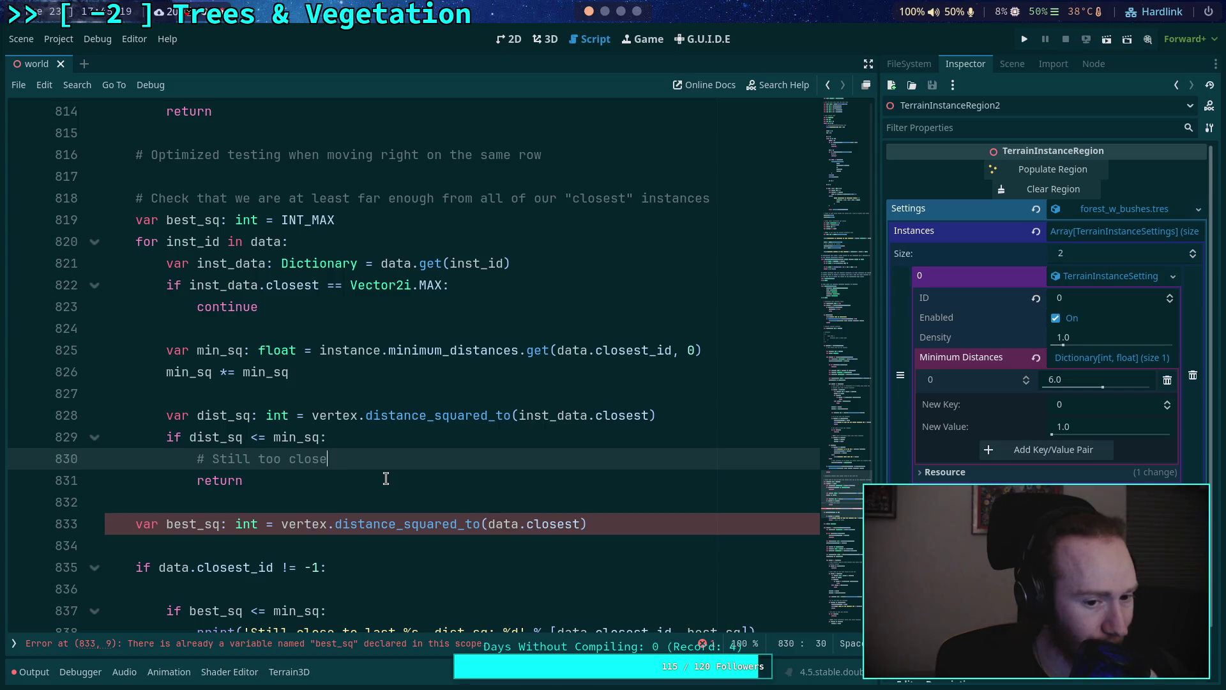
{"action": "left_click", "coordinate": [365, 481]}
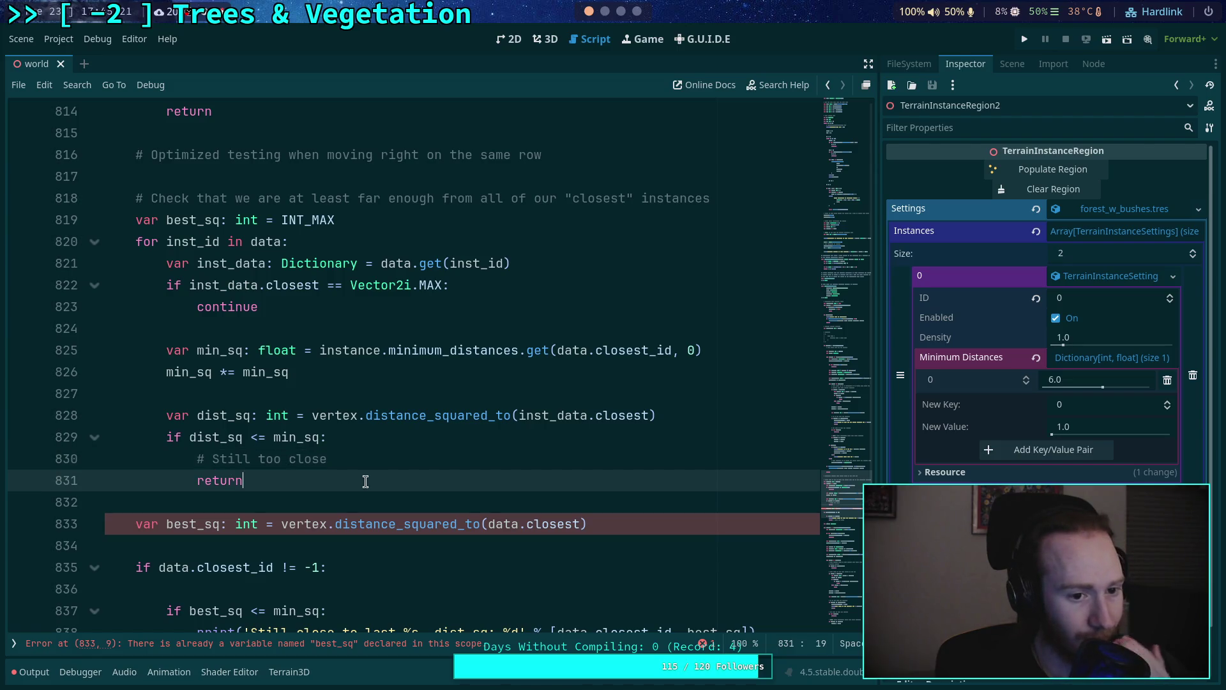
{"action": "key", "text": "Return"}
{"action": "key", "text": "Return"}
Add an 'if is_self:' block containing 'if dist_sq <= best_sq:'
{"action": "type", "text": "if "}
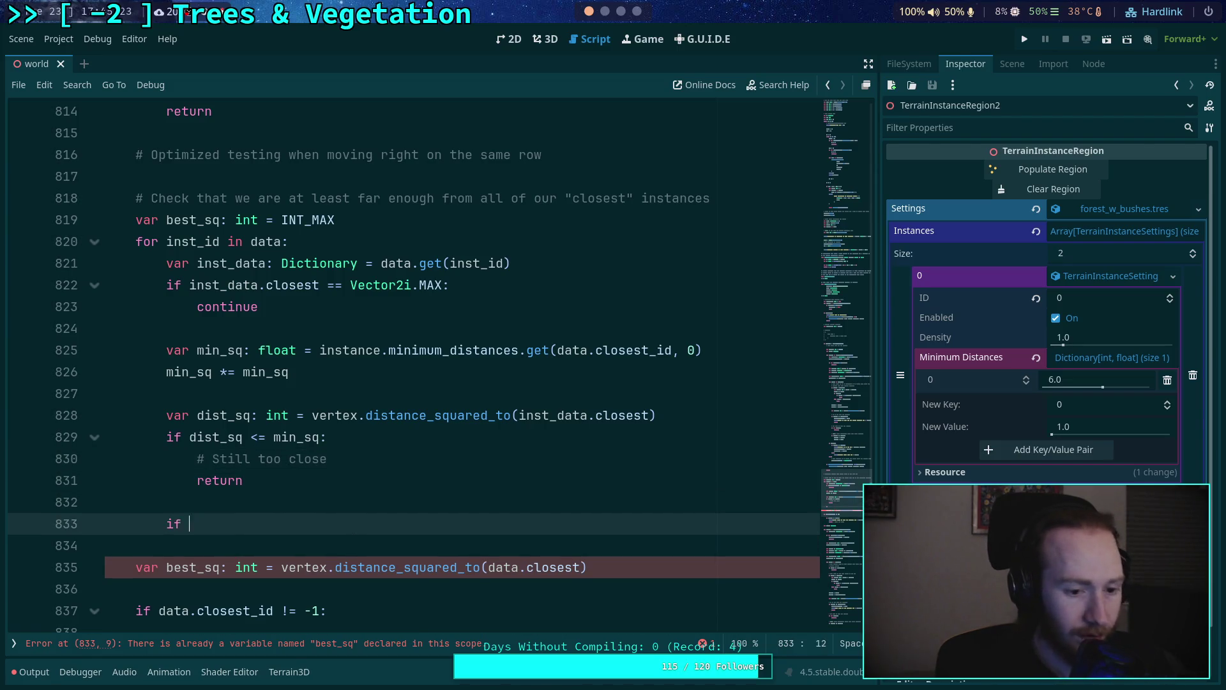
{"action": "type", "text": "is_self:"}
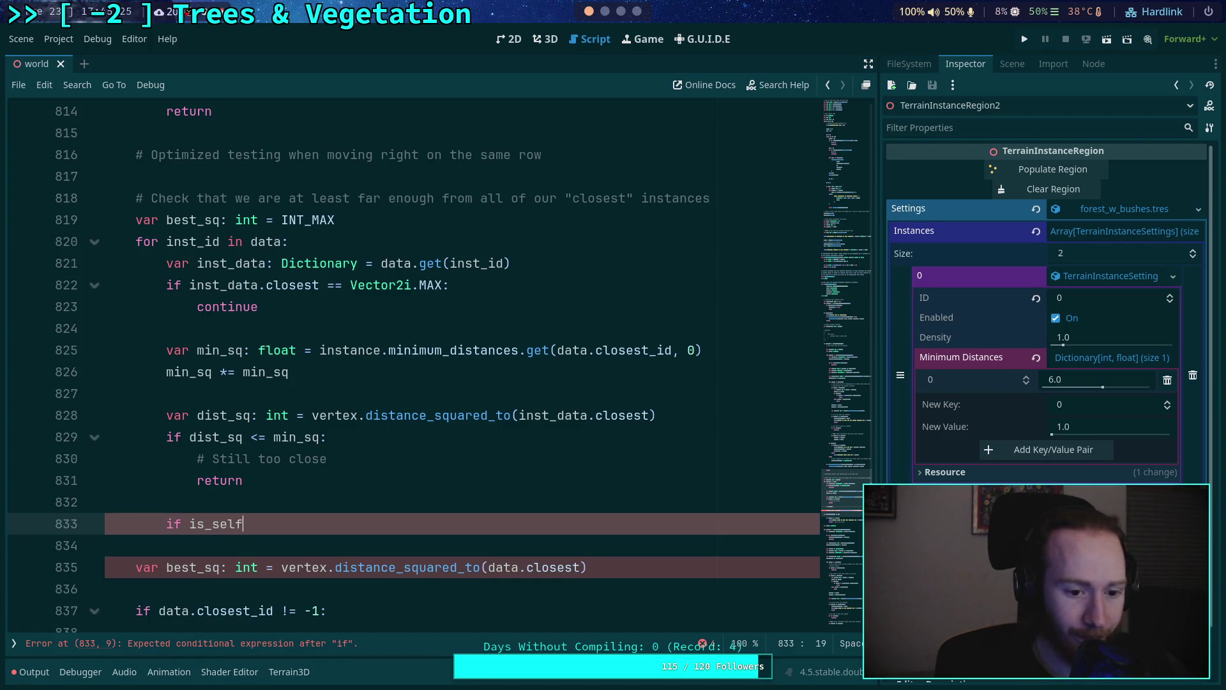
{"action": "key", "text": "Return"}
{"action": "scroll", "coordinate": [357, 482], "scroll_direction": "down", "scroll_amount": 1}
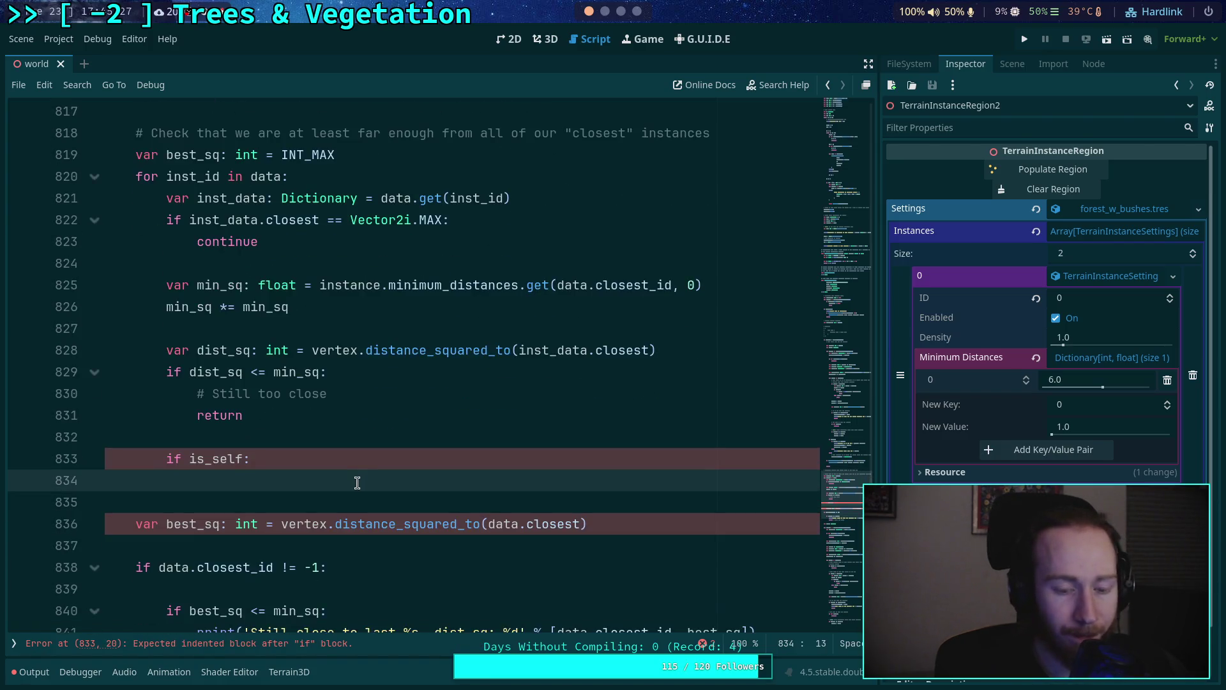
{"action": "type", "text": "best"}
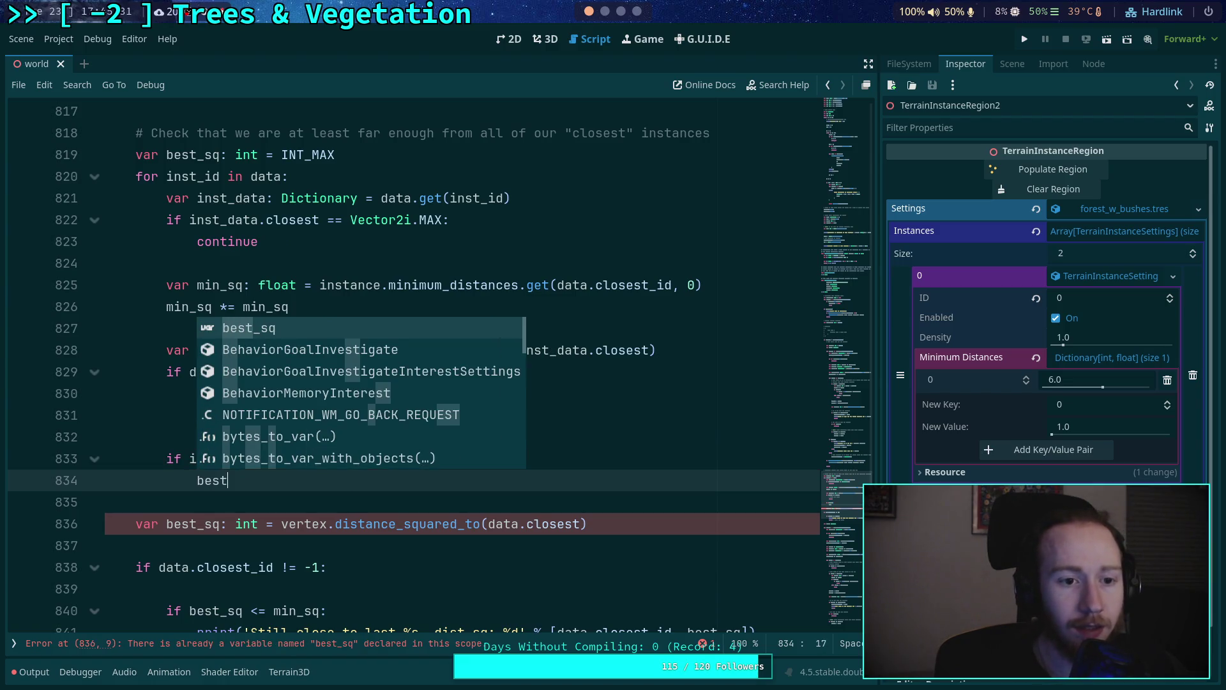
{"action": "key", "text": "BackSpace"}
{"action": "key", "text": "BackSpace"}
{"action": "key", "text": "BackSpace"}
{"action": "type", "text": "if "}
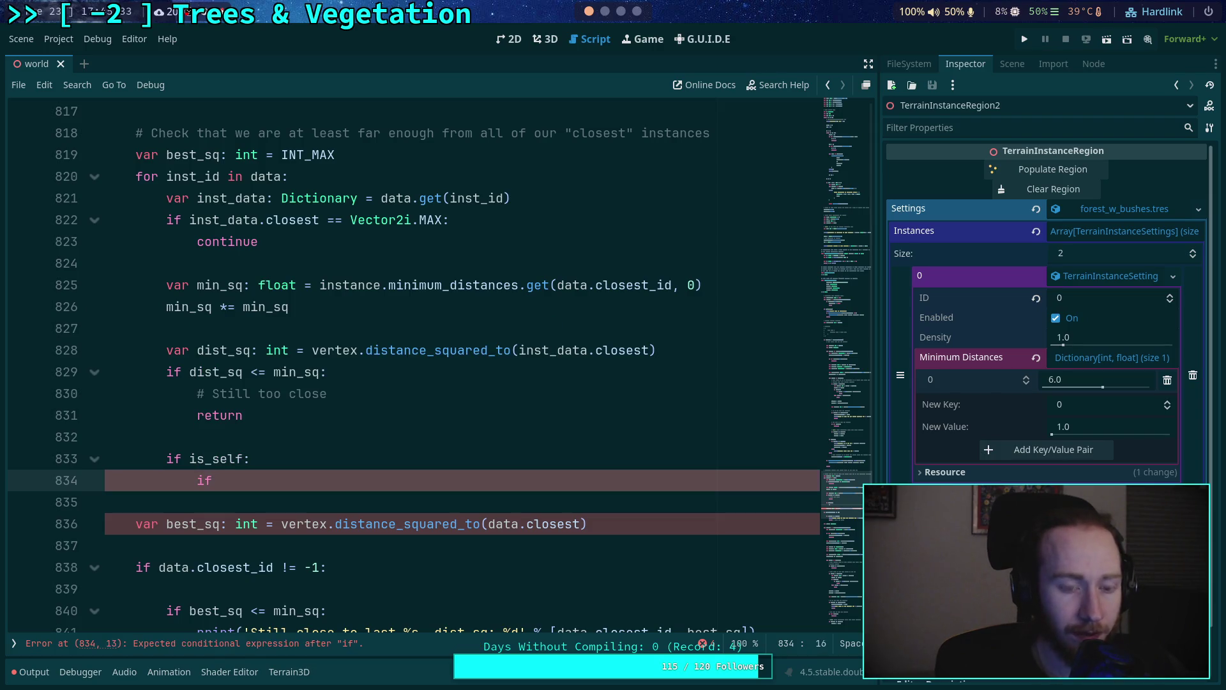
{"action": "type", "text": "dist_sq "}
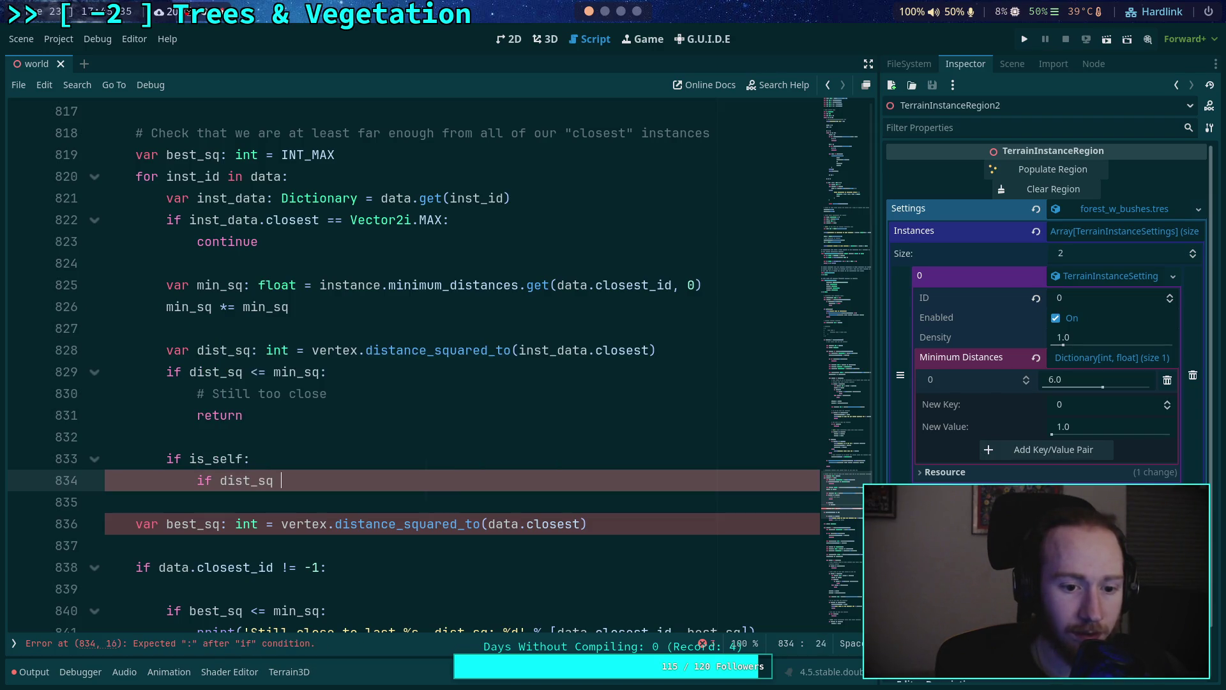
{"action": "type", "text": "< best_sq:"}
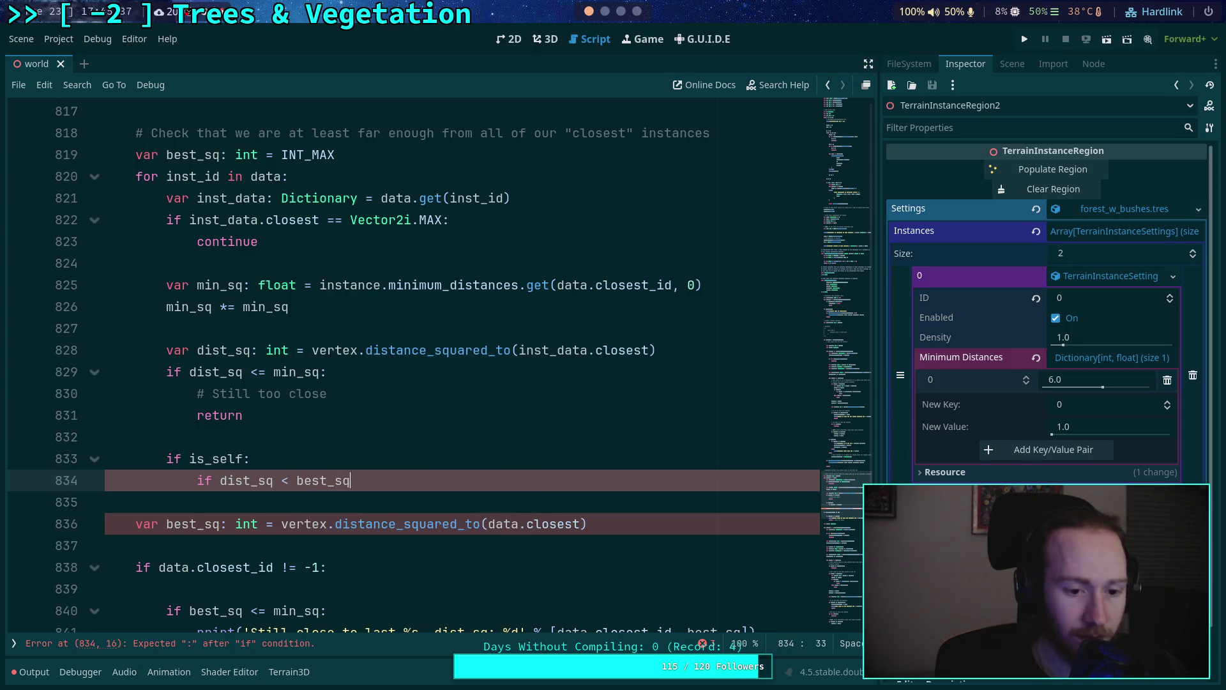
{"action": "key", "text": "Return"}
{"action": "left_click", "coordinate": [292, 485]}
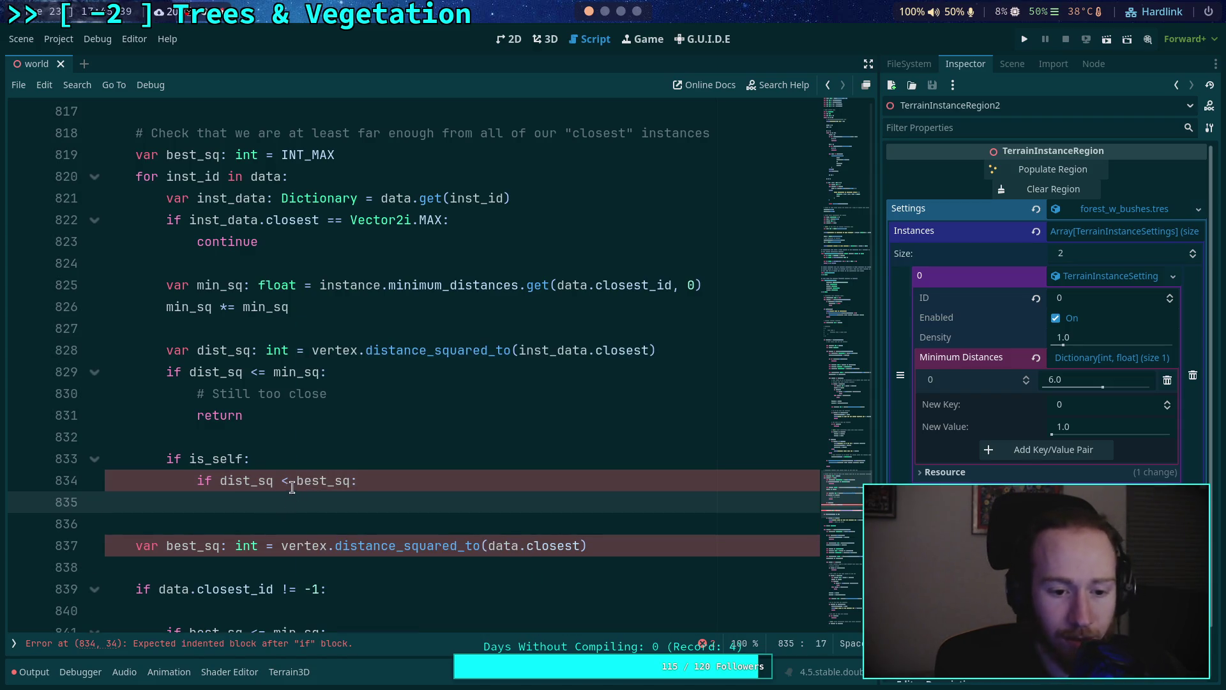
{"action": "type", "text": "="}
{"action": "left_click", "coordinate": [343, 508]}
Replace that comparison with the NOTE comment and if-block copied from lines 795–798
{"action": "scroll", "coordinate": [342, 508], "scroll_direction": "up", "scroll_amount": 10}
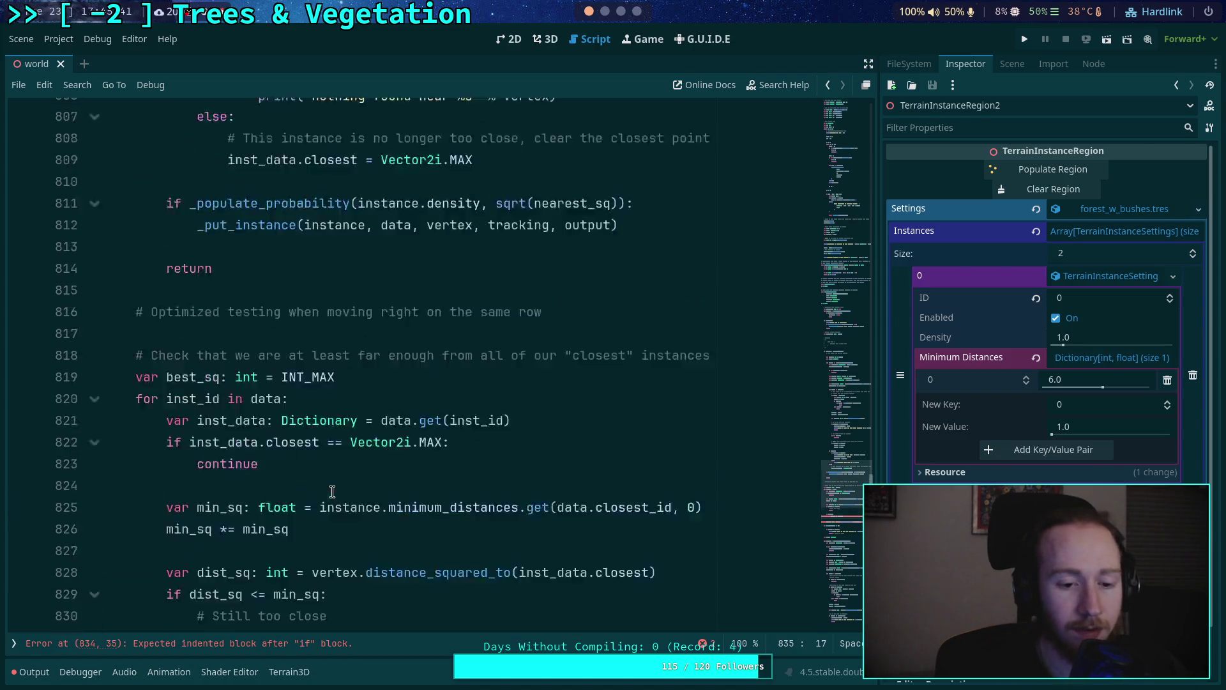
{"action": "left_click_drag", "start_coordinate": [228, 352], "coordinate": [424, 416]}
{"action": "key", "text": "ctrl+c"}
{"action": "scroll", "coordinate": [471, 435], "scroll_direction": "down", "scroll_amount": 1}
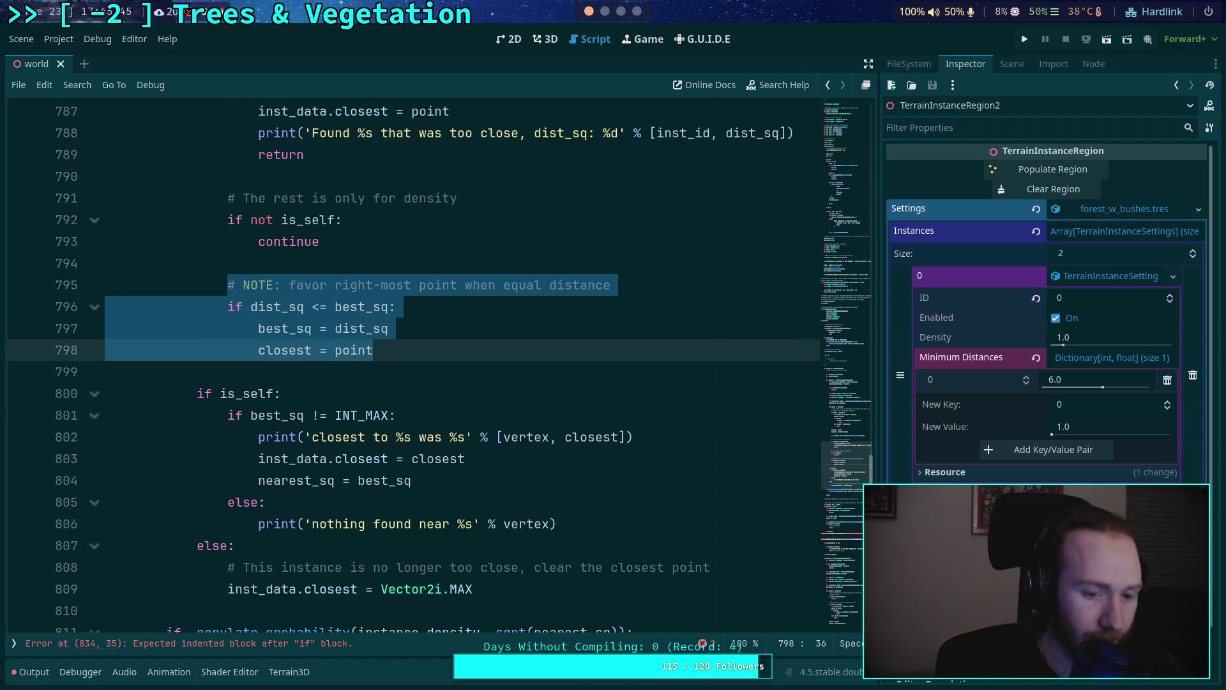
{"action": "scroll", "coordinate": [344, 418], "scroll_direction": "down", "scroll_amount": 10}
{"action": "mouse_move", "coordinate": [433, 415]}
{"action": "left_mouse_down"}
{"action": "mouse_move", "coordinate": [198, 413]}
{"action": "mouse_move", "coordinate": [255, 459]}
{"action": "mouse_move", "coordinate": [243, 480]}
{"action": "left_mouse_up"}
{"action": "key", "text": "ctrl+v"}
{"action": "left_click", "coordinate": [456, 481]}
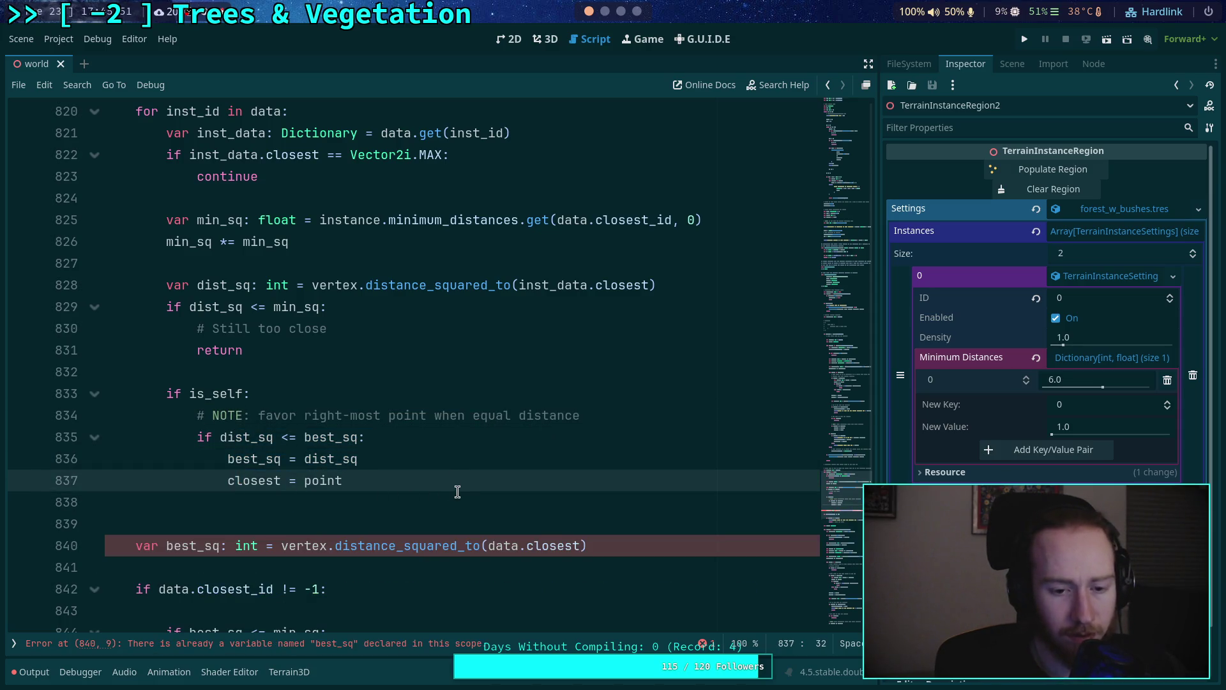
Scroll through the script and fold the if-block starting at line 748
{"action": "scroll", "coordinate": [476, 493], "scroll_direction": "up", "scroll_amount": 1}
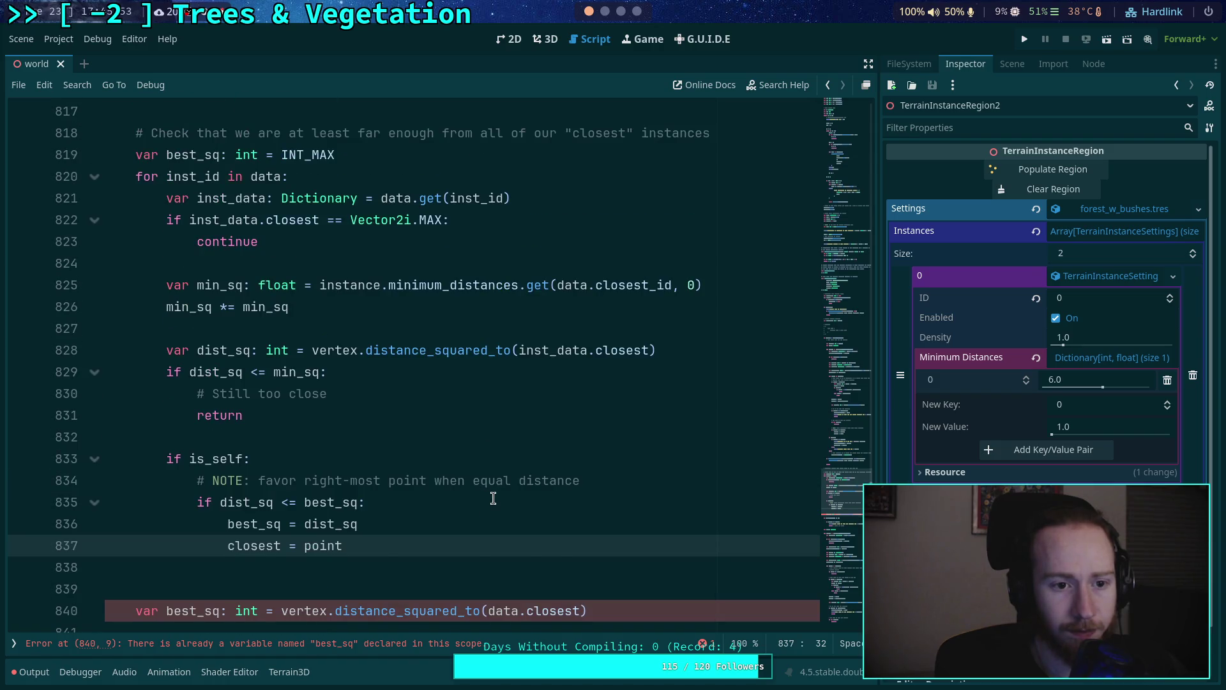
{"action": "scroll", "coordinate": [492, 497], "scroll_direction": "up", "scroll_amount": 4}
{"action": "scroll", "coordinate": [493, 498], "scroll_direction": "down", "scroll_amount": 3}
{"action": "scroll", "coordinate": [493, 497], "scroll_direction": "down", "scroll_amount": 5}
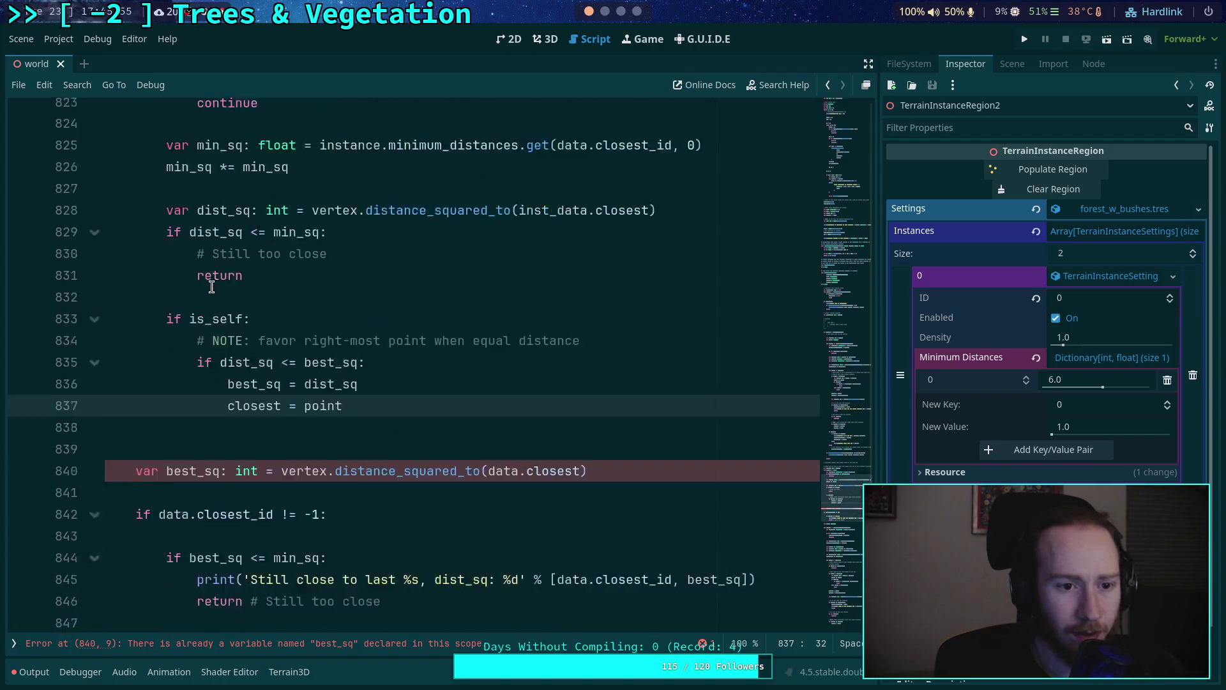
{"action": "scroll", "coordinate": [369, 409], "scroll_direction": "down", "scroll_amount": 2}
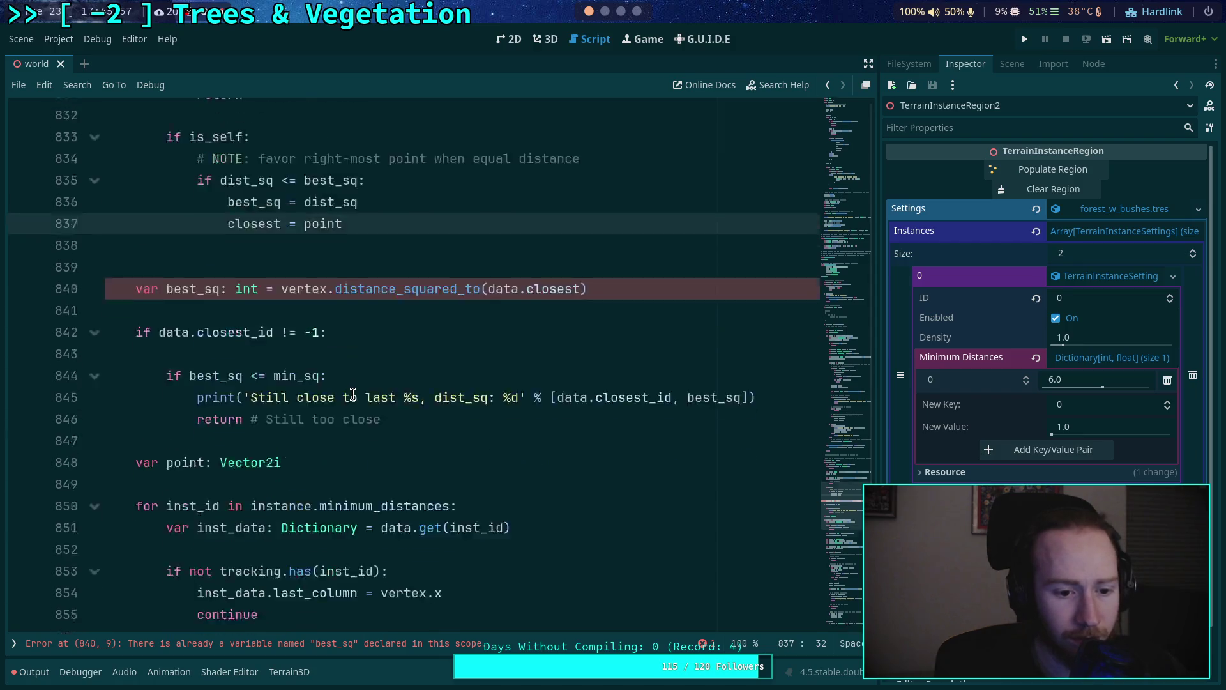
{"action": "scroll", "coordinate": [383, 434], "scroll_direction": "up", "scroll_amount": 5}
{"action": "scroll", "coordinate": [349, 480], "scroll_direction": "up", "scroll_amount": 1}
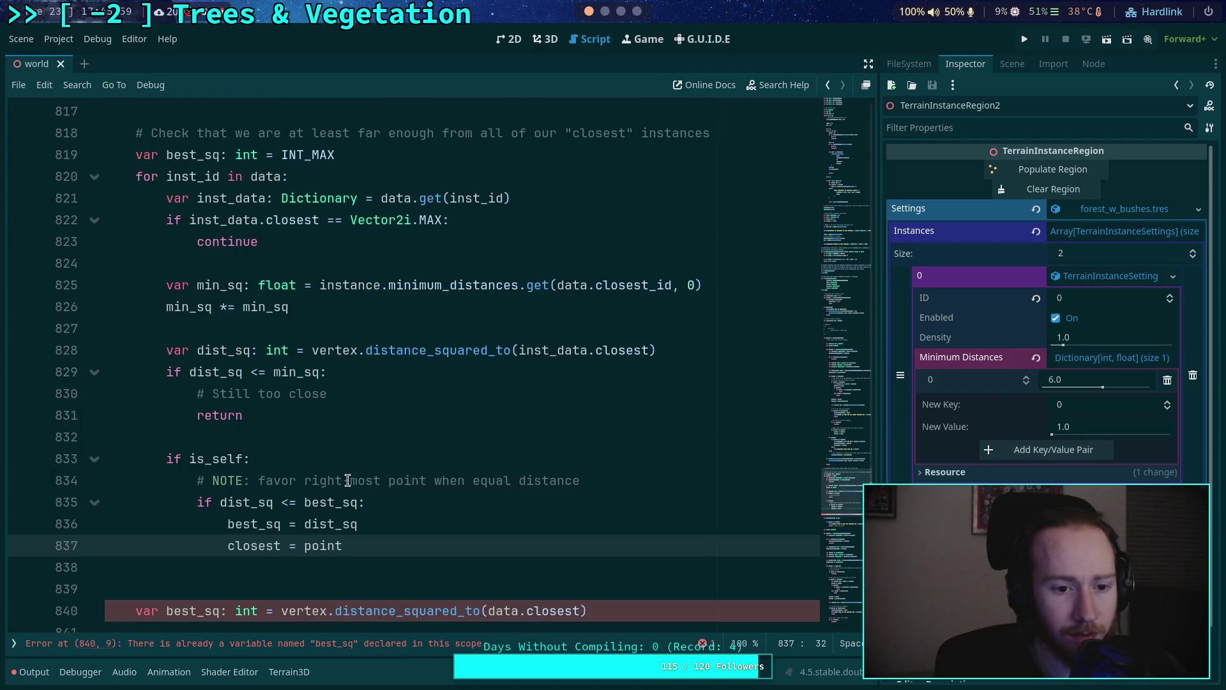
{"action": "scroll", "coordinate": [312, 489], "scroll_direction": "down", "scroll_amount": 1}
{"action": "scroll", "coordinate": [300, 489], "scroll_direction": "down", "scroll_amount": 2}
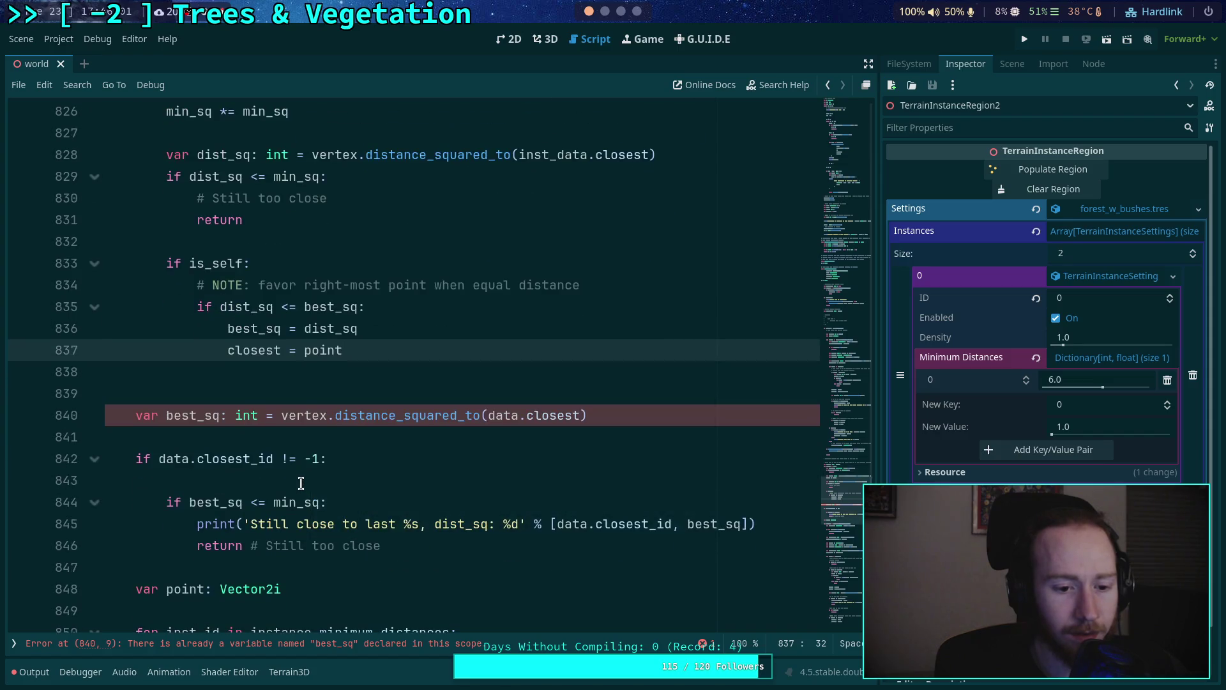
{"action": "scroll", "coordinate": [281, 492], "scroll_direction": "up", "scroll_amount": 1}
{"action": "scroll", "coordinate": [279, 488], "scroll_direction": "up", "scroll_amount": 7}
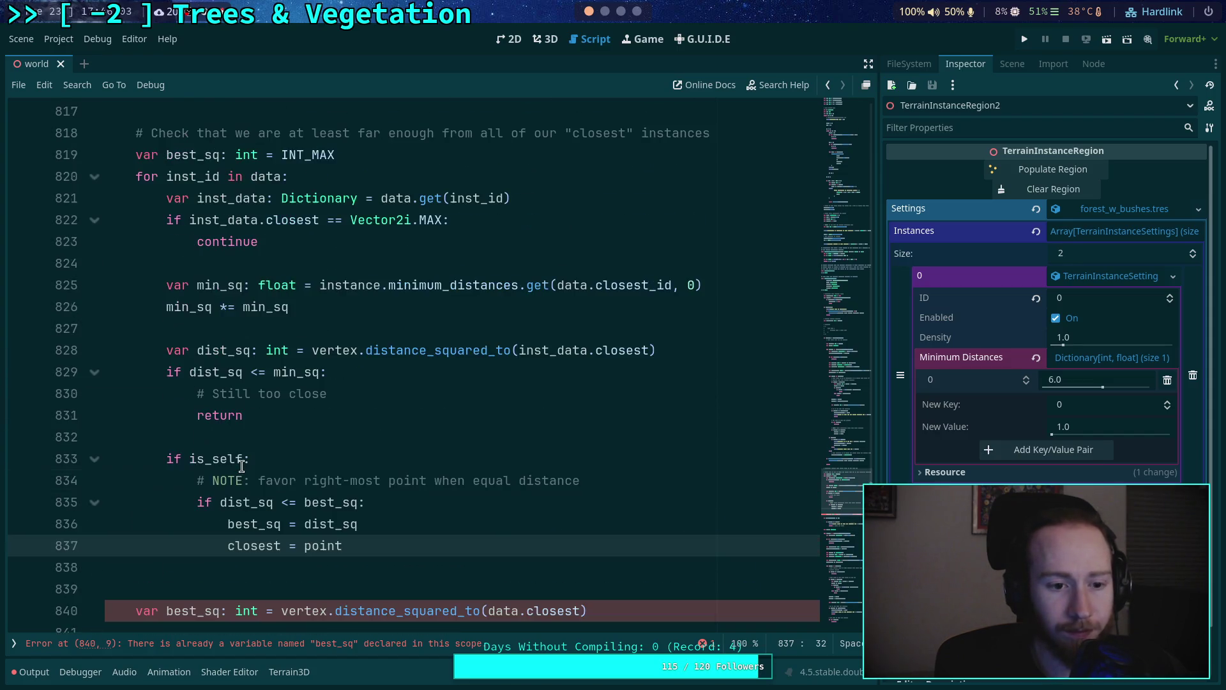
{"action": "scroll", "coordinate": [233, 453], "scroll_direction": "up", "scroll_amount": 20}
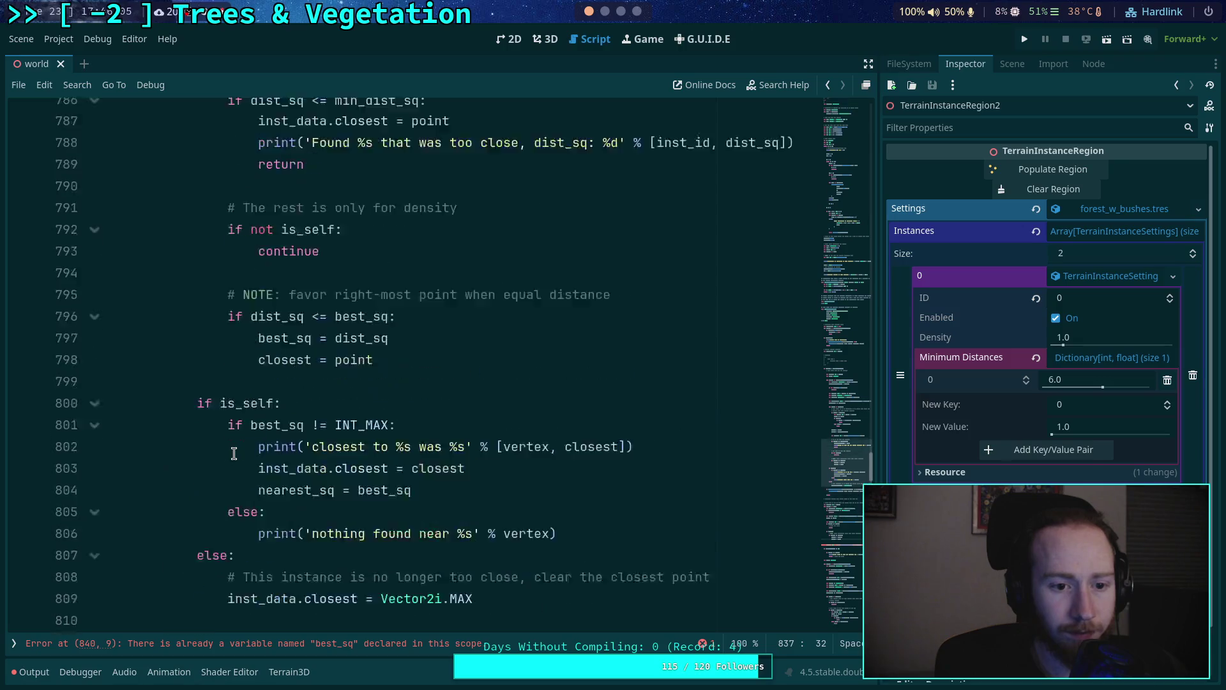
{"action": "left_click", "coordinate": [95, 307]}
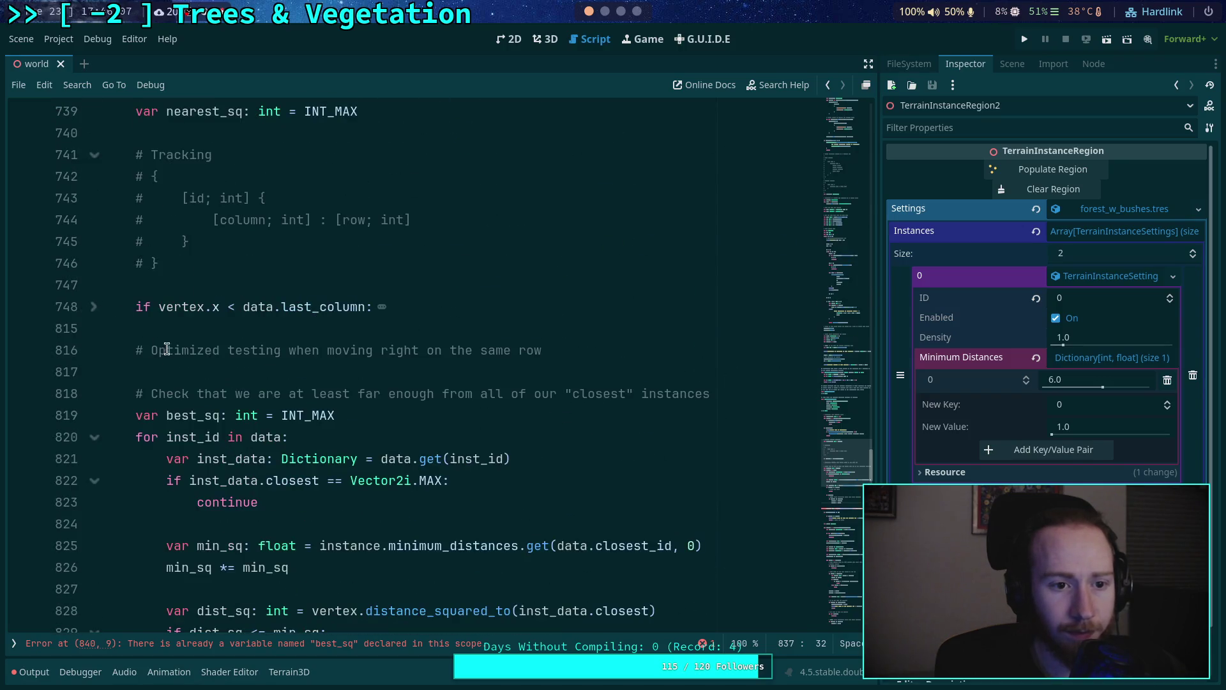
Change new_closest to closest on line 906 so it reads inst_data.closest = closest
{"action": "scroll", "coordinate": [210, 358], "scroll_direction": "up", "scroll_amount": 5}
{"action": "scroll", "coordinate": [210, 361], "scroll_direction": "down", "scroll_amount": 5}
{"action": "scroll", "coordinate": [210, 361], "scroll_direction": "down", "scroll_amount": 9}
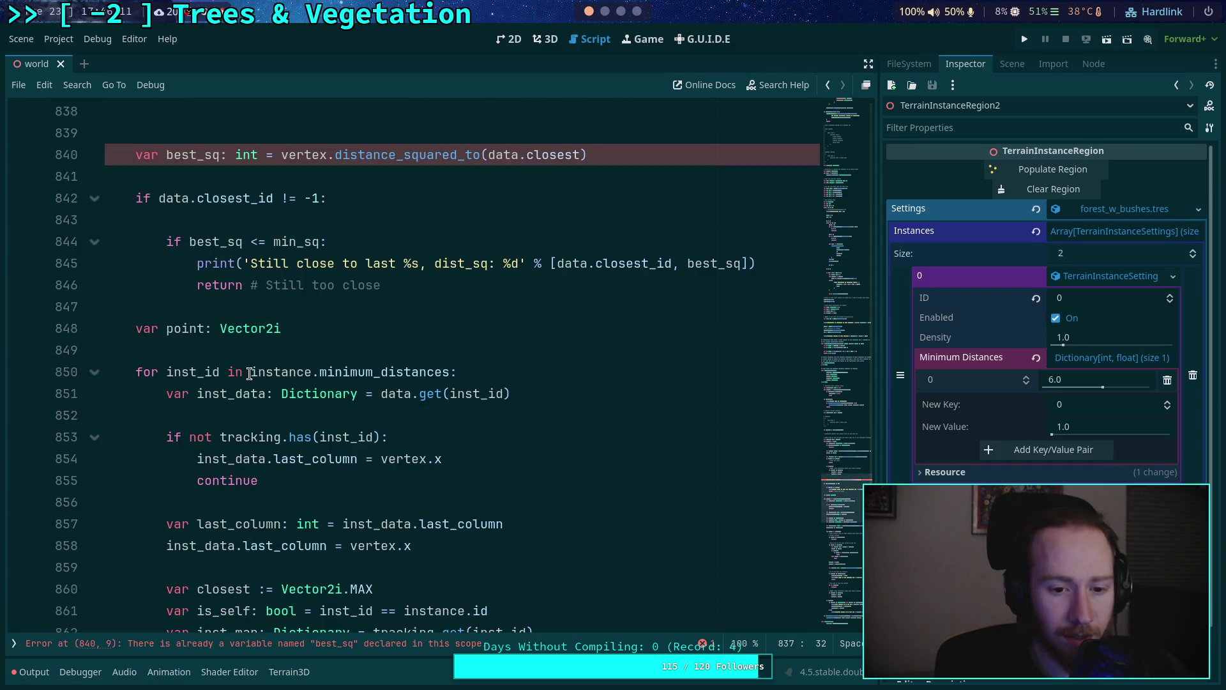
{"action": "scroll", "coordinate": [249, 374], "scroll_direction": "up", "scroll_amount": 1}
{"action": "scroll", "coordinate": [249, 374], "scroll_direction": "down", "scroll_amount": 3}
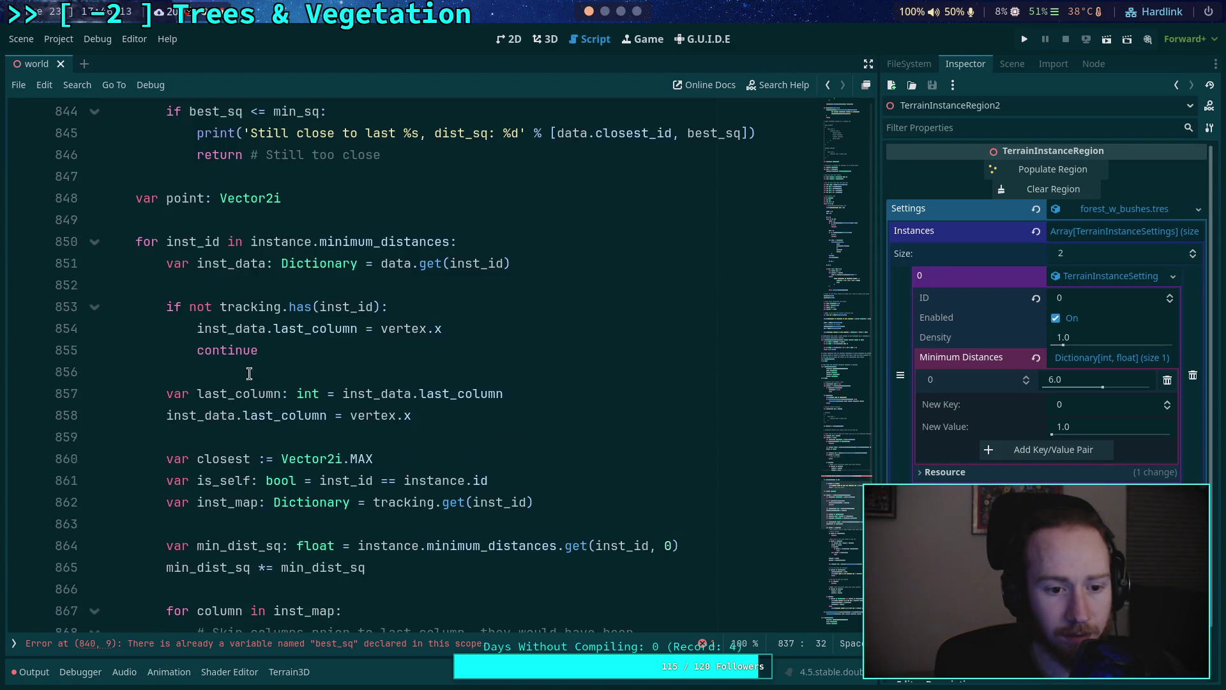
{"action": "scroll", "coordinate": [250, 374], "scroll_direction": "down", "scroll_amount": 17}
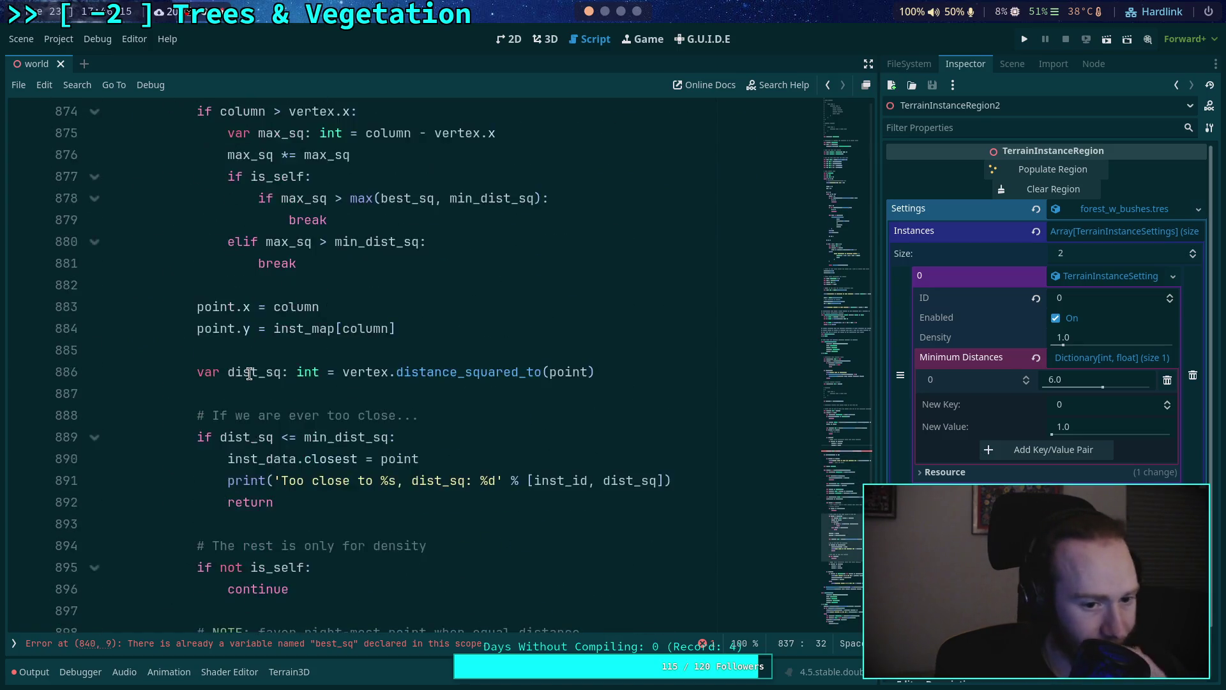
{"action": "scroll", "coordinate": [249, 373], "scroll_direction": "down", "scroll_amount": 7}
{"action": "scroll", "coordinate": [250, 373], "scroll_direction": "up", "scroll_amount": 6}
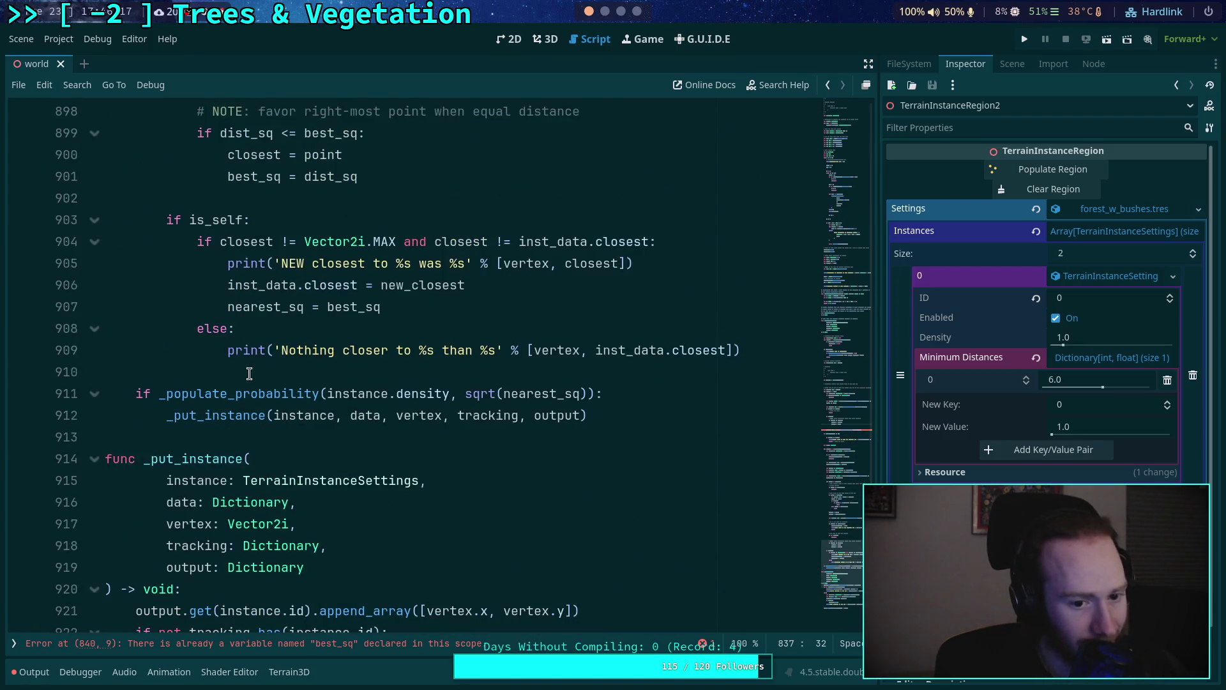
{"action": "scroll", "coordinate": [250, 374], "scroll_direction": "up", "scroll_amount": 1}
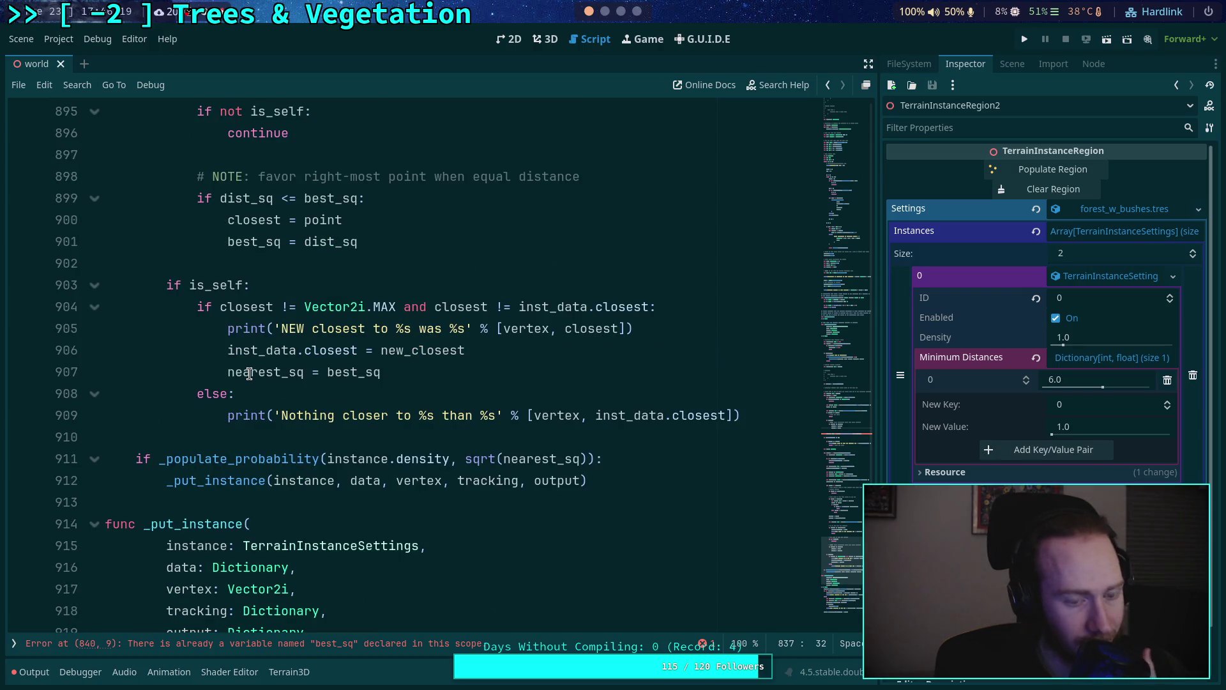
{"action": "scroll", "coordinate": [249, 374], "scroll_direction": "up", "scroll_amount": 5}
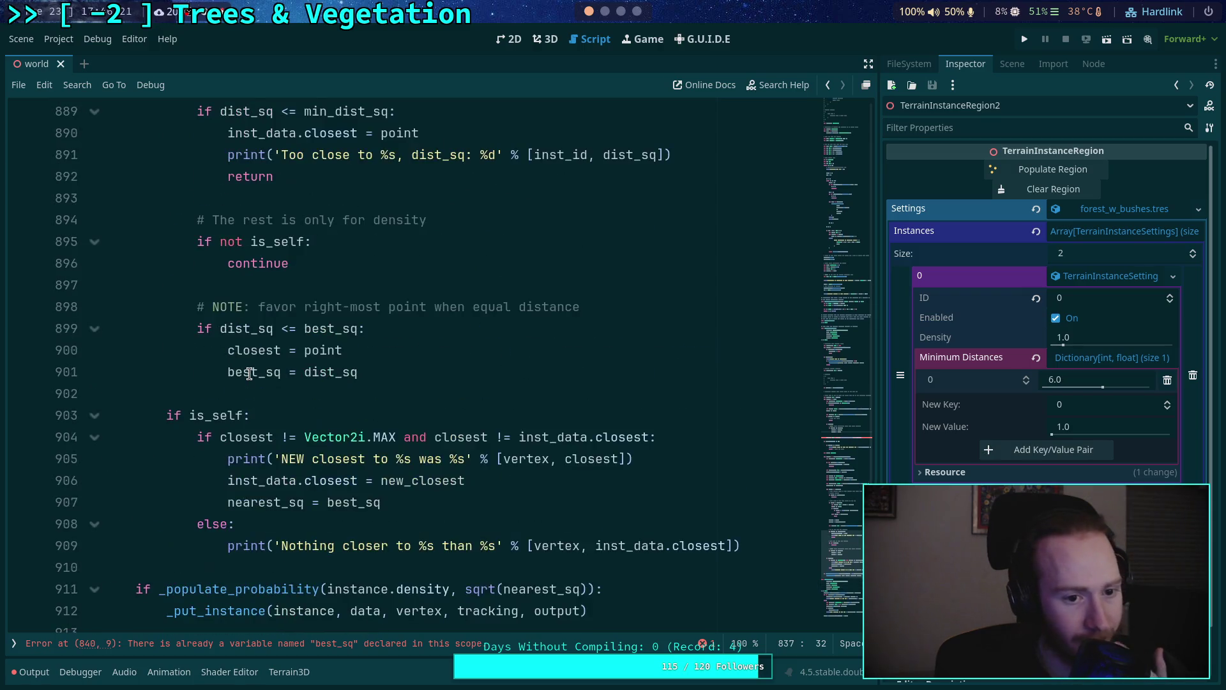
{"action": "scroll", "coordinate": [249, 373], "scroll_direction": "up", "scroll_amount": 3}
{"action": "scroll", "coordinate": [249, 373], "scroll_direction": "down", "scroll_amount": 4}
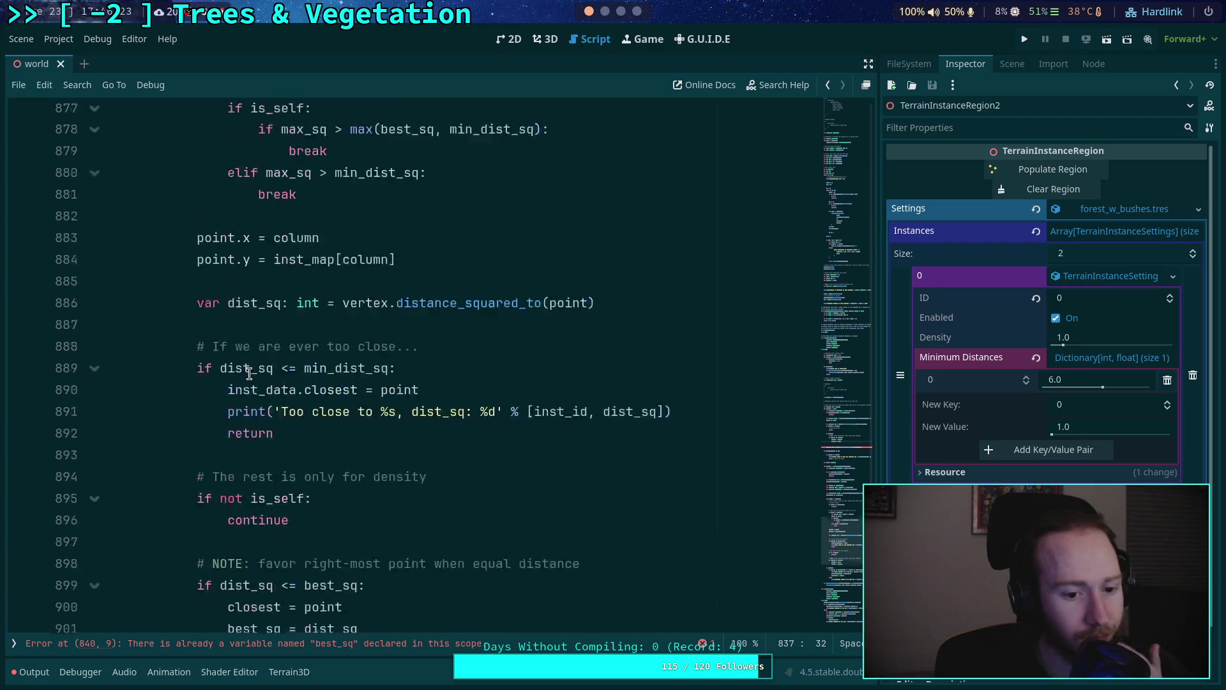
{"action": "scroll", "coordinate": [249, 373], "scroll_direction": "down", "scroll_amount": 3}
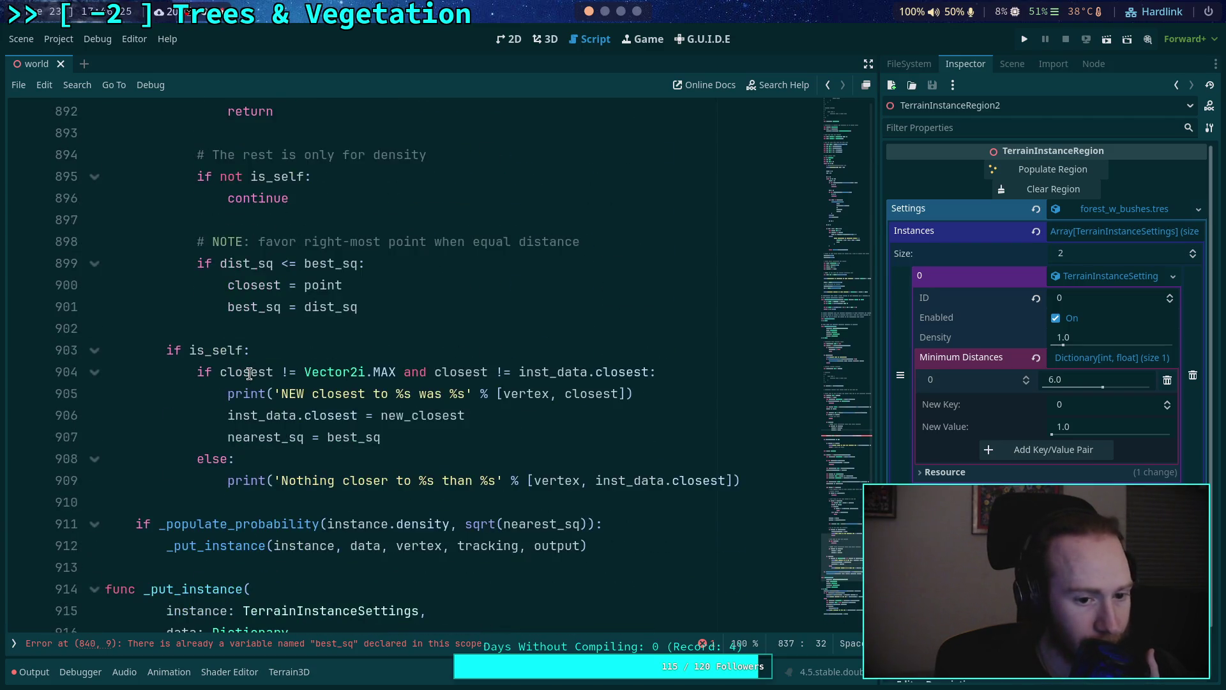
{"action": "left_click", "coordinate": [409, 416]}
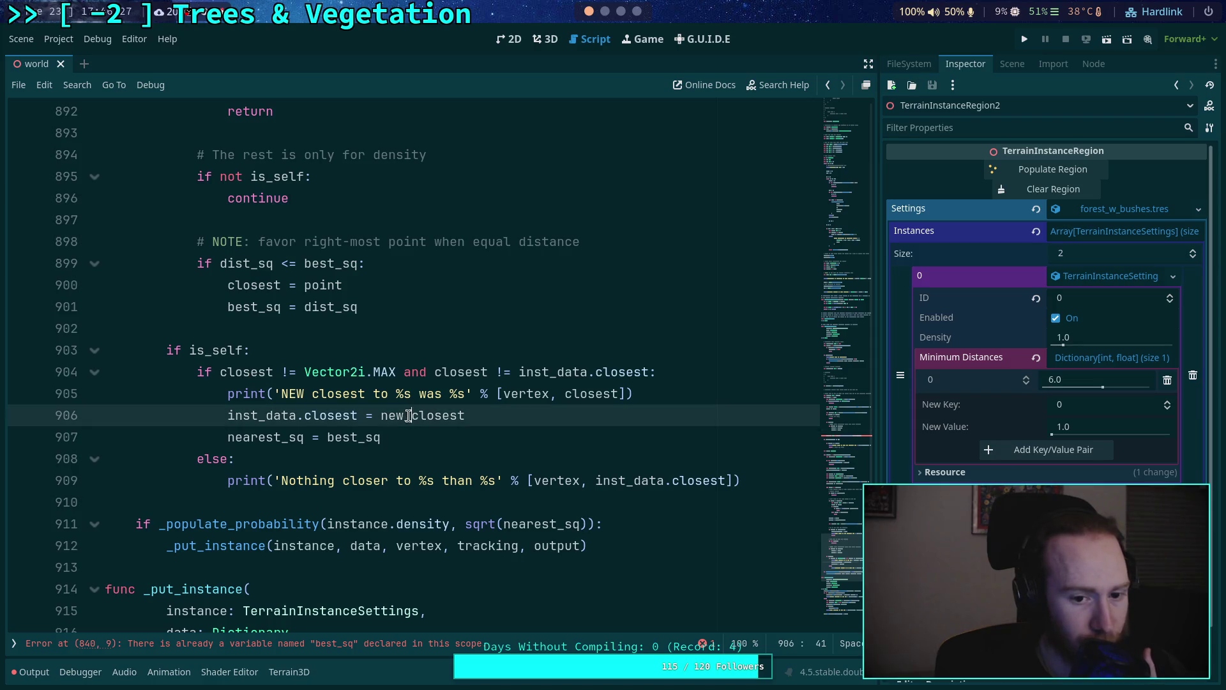
{"action": "key", "text": "BackSpace"}
{"action": "key", "text": "BackSpace"}
{"action": "key", "text": "BackSpace"}
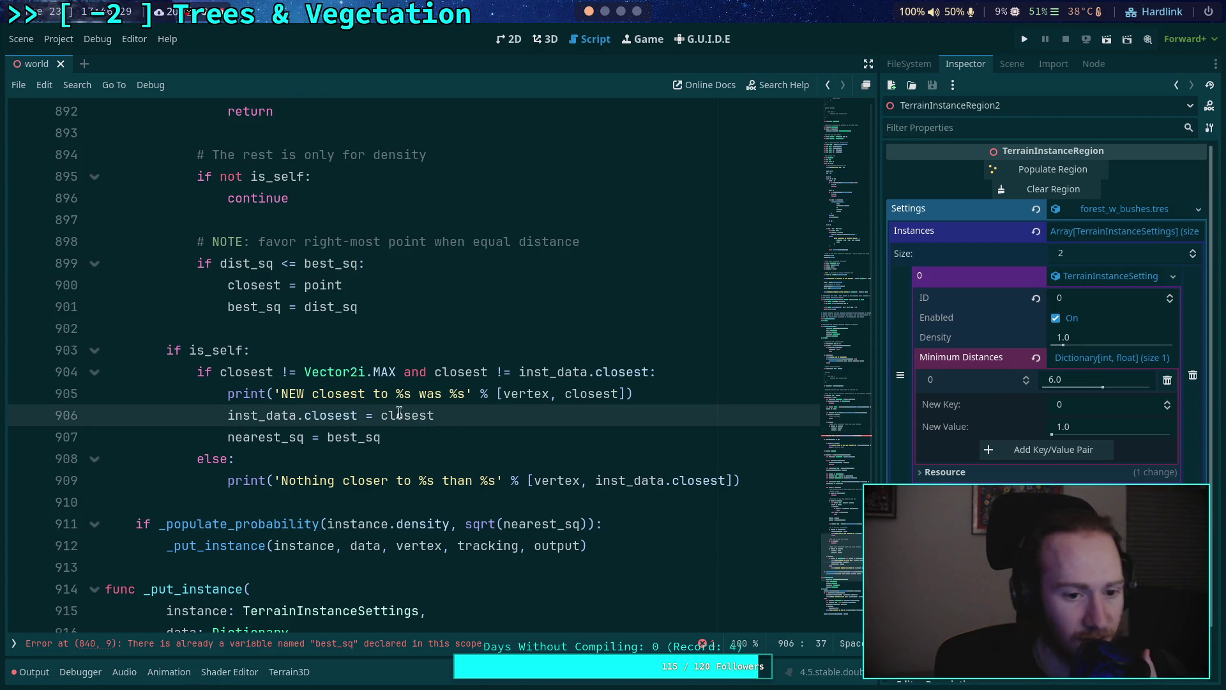
{"action": "scroll", "coordinate": [407, 415], "scroll_direction": "up", "scroll_amount": 15}
{"action": "scroll", "coordinate": [325, 417], "scroll_direction": "up", "scroll_amount": 6}
{"action": "scroll", "coordinate": [302, 414], "scroll_direction": "down", "scroll_amount": 1}
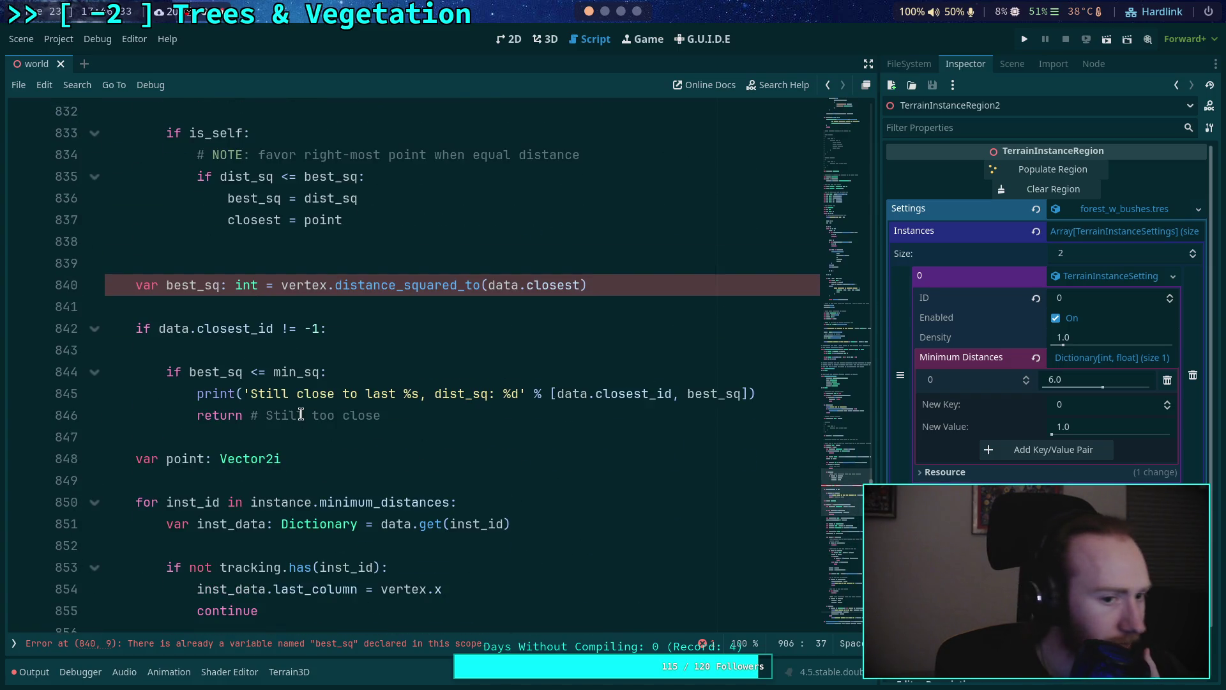
{"action": "scroll", "coordinate": [301, 415], "scroll_direction": "up", "scroll_amount": 3}
Replace the closest = point assignment on line 837 with an empty else: branch
{"action": "left_click_drag", "start_coordinate": [344, 415], "coordinate": [230, 415]}
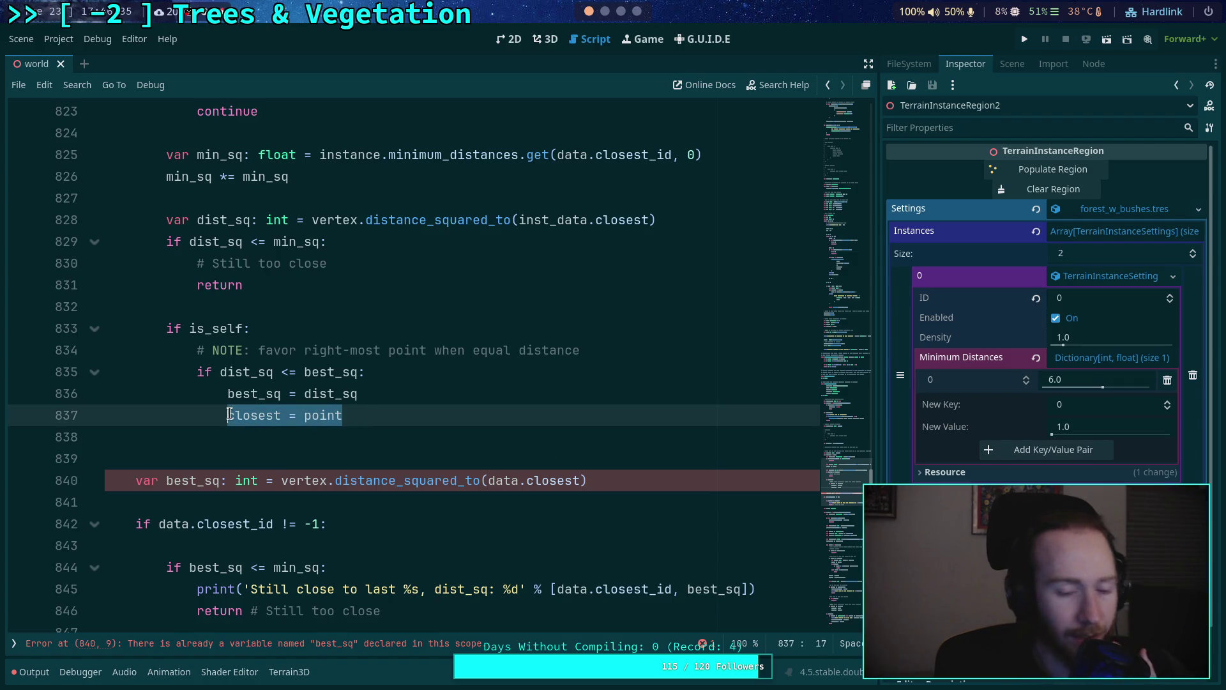
{"action": "key", "text": "BackSpace"}
{"action": "key", "text": "BackSpace"}
{"action": "key", "text": "BackSpace"}
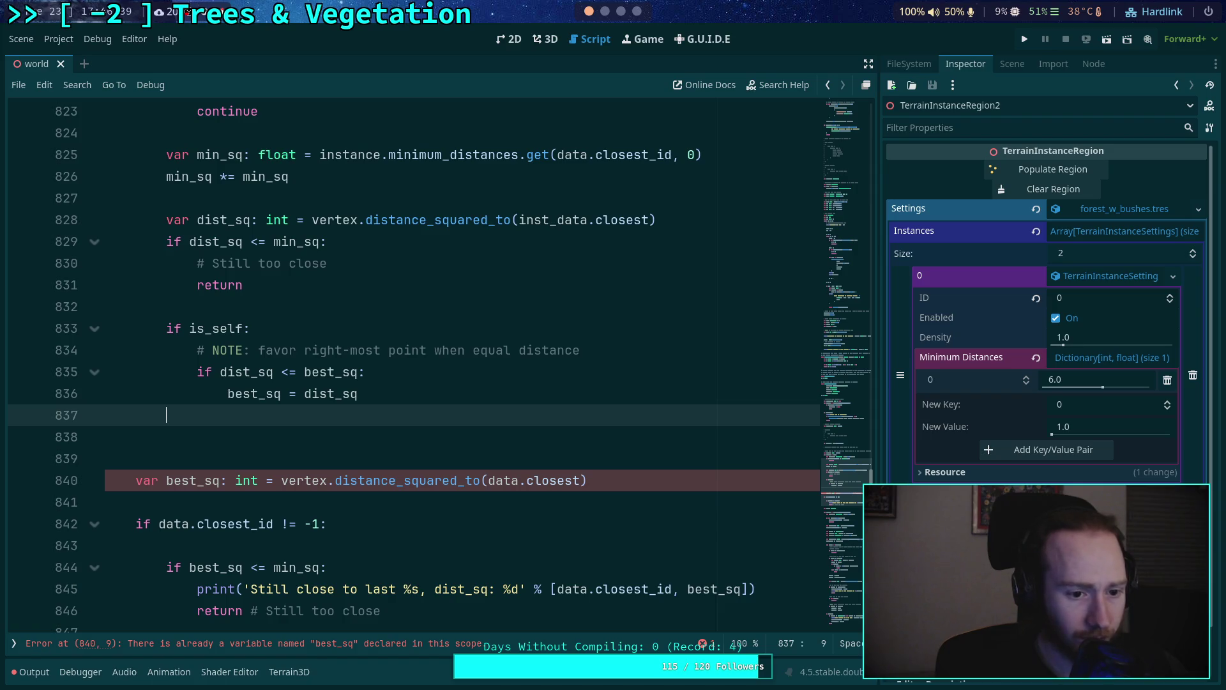
{"action": "type", "text": "else:"}
{"action": "key", "text": "Return"}
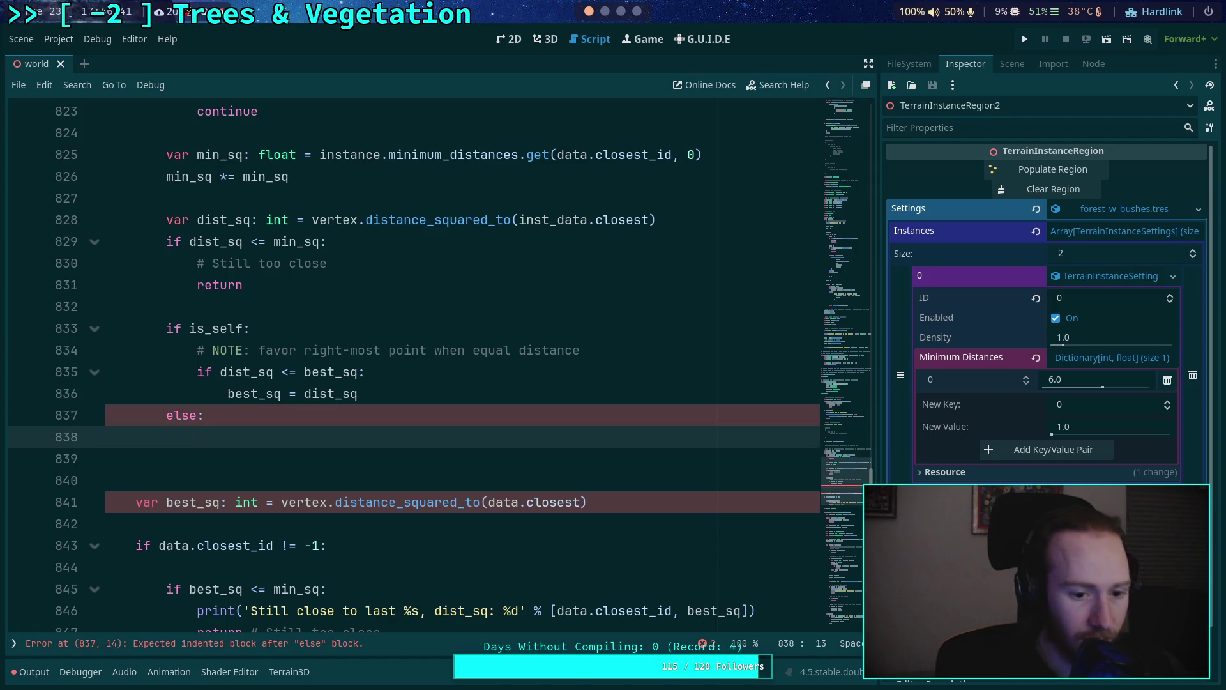
Copy the comment and Vector2i.MAX reset from lines 808–809 into the new else block
{"action": "scroll", "coordinate": [269, 371], "scroll_direction": "up", "scroll_amount": 9}
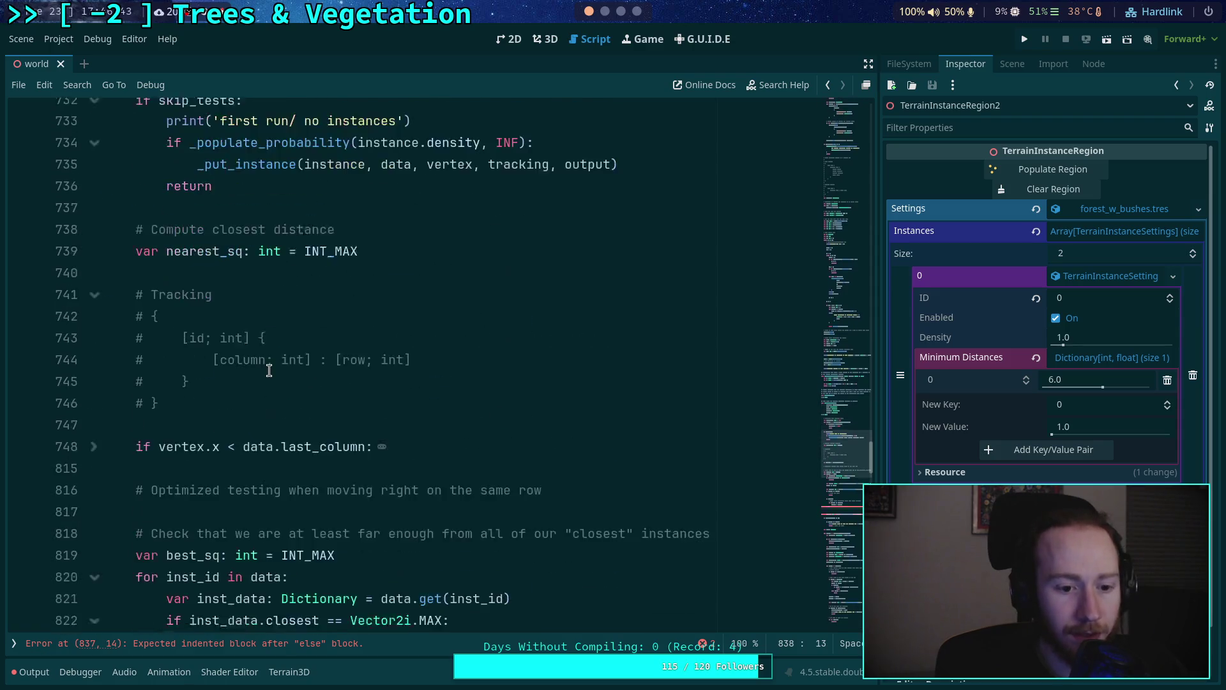
{"action": "scroll", "coordinate": [269, 370], "scroll_direction": "down", "scroll_amount": 2}
{"action": "scroll", "coordinate": [292, 362], "scroll_direction": "down", "scroll_amount": 5}
{"action": "scroll", "coordinate": [292, 361], "scroll_direction": "down", "scroll_amount": 3}
{"action": "scroll", "coordinate": [384, 342], "scroll_direction": "down", "scroll_amount": 2}
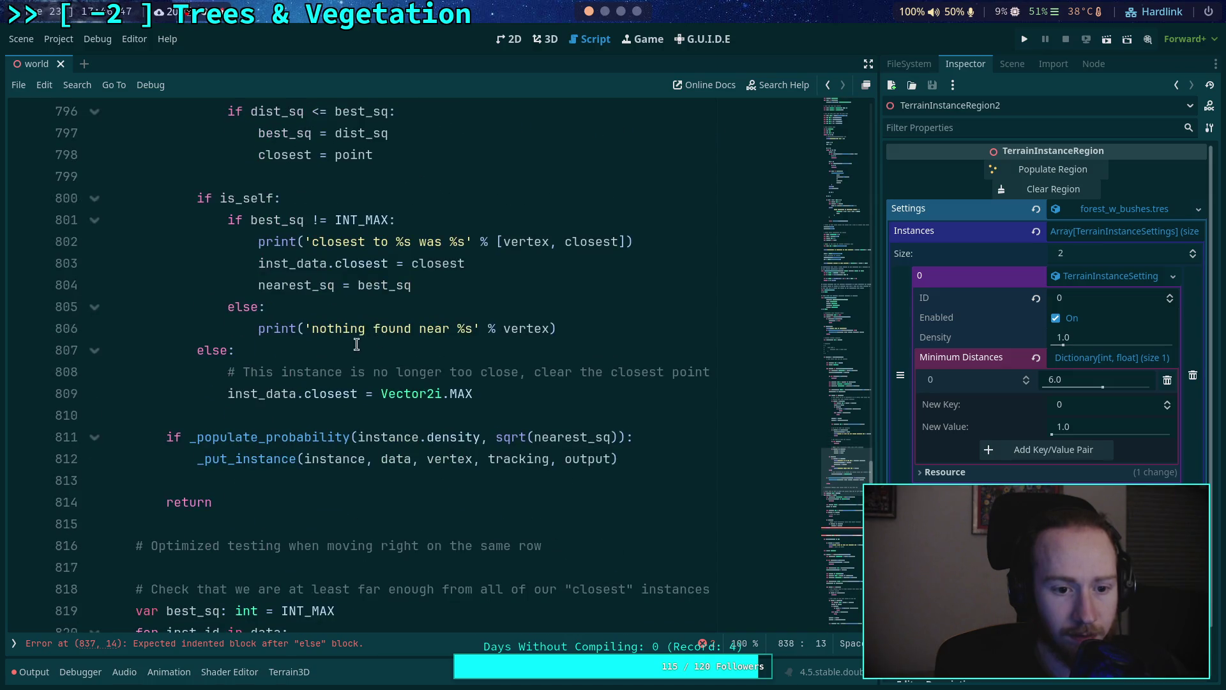
{"action": "left_click_drag", "start_coordinate": [486, 394], "coordinate": [227, 371]}
{"action": "key", "text": "ctrl+c"}
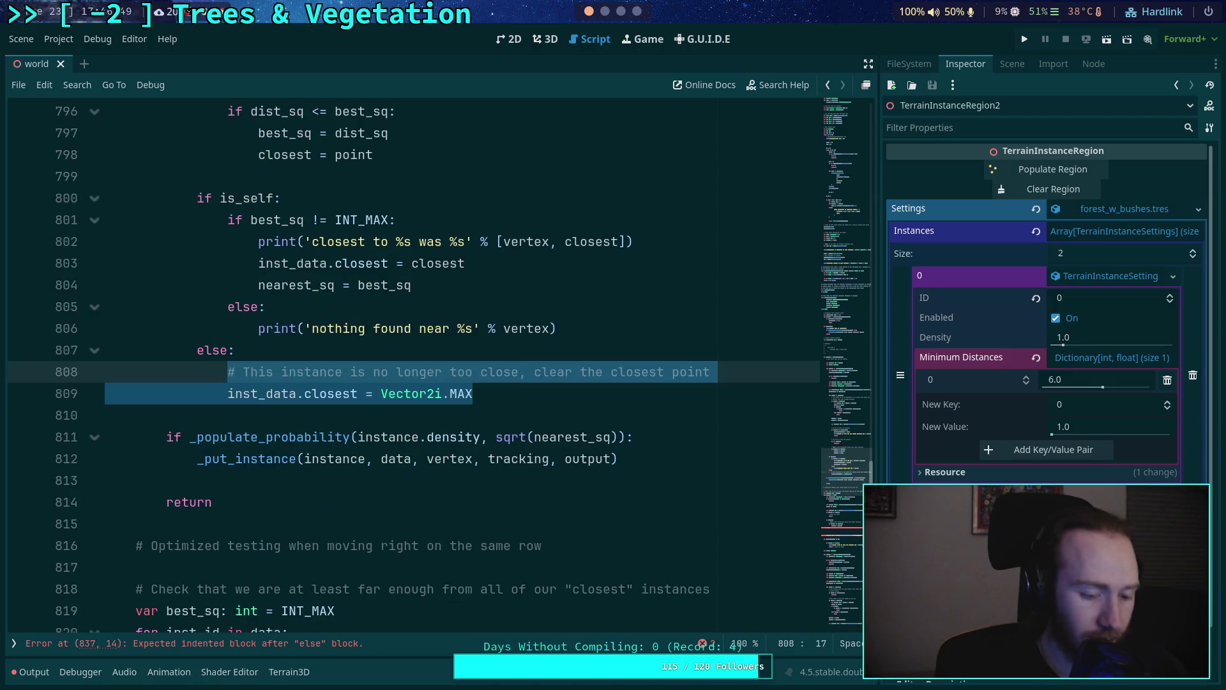
{"action": "scroll", "coordinate": [251, 377], "scroll_direction": "down", "scroll_amount": 5}
{"action": "left_click", "coordinate": [238, 442]}
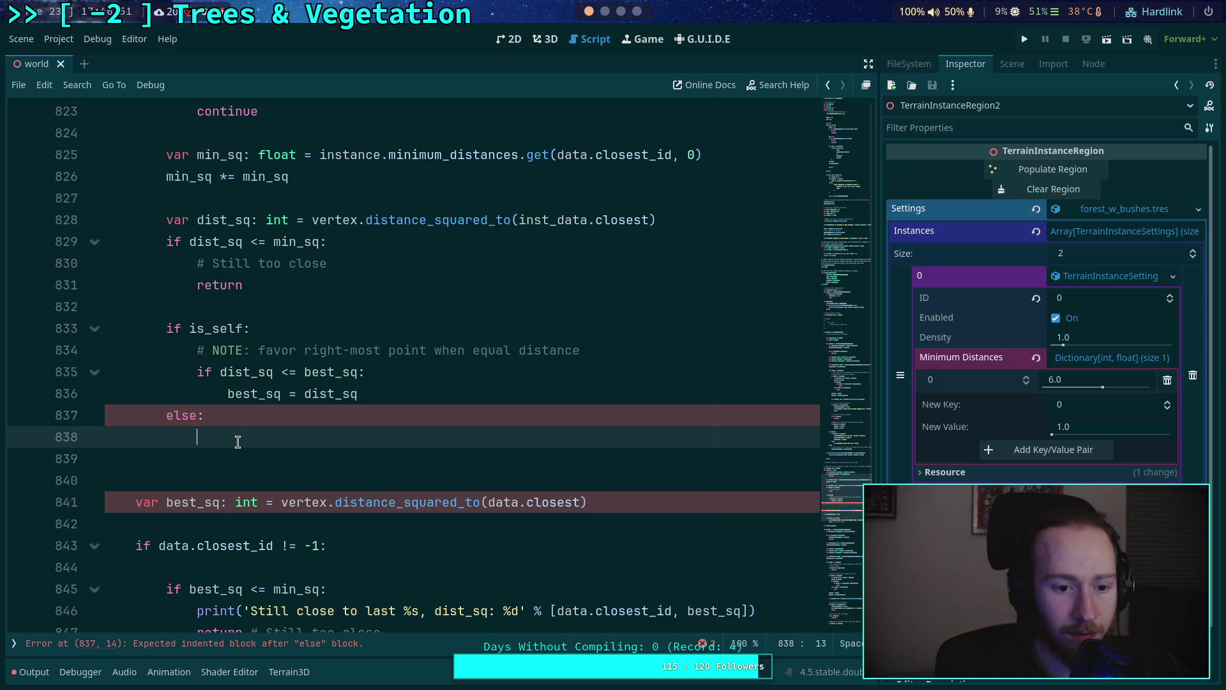
{"action": "key", "text": "ctrl+v"}
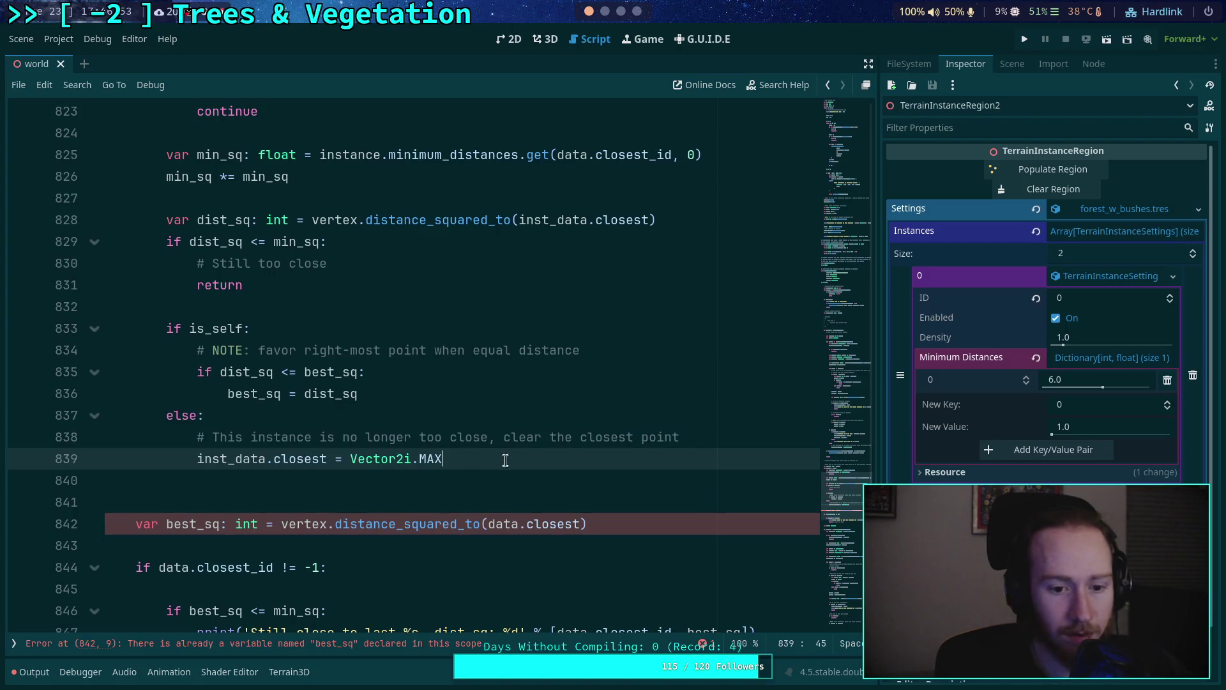
{"action": "scroll", "coordinate": [531, 449], "scroll_direction": "up", "scroll_amount": 2}
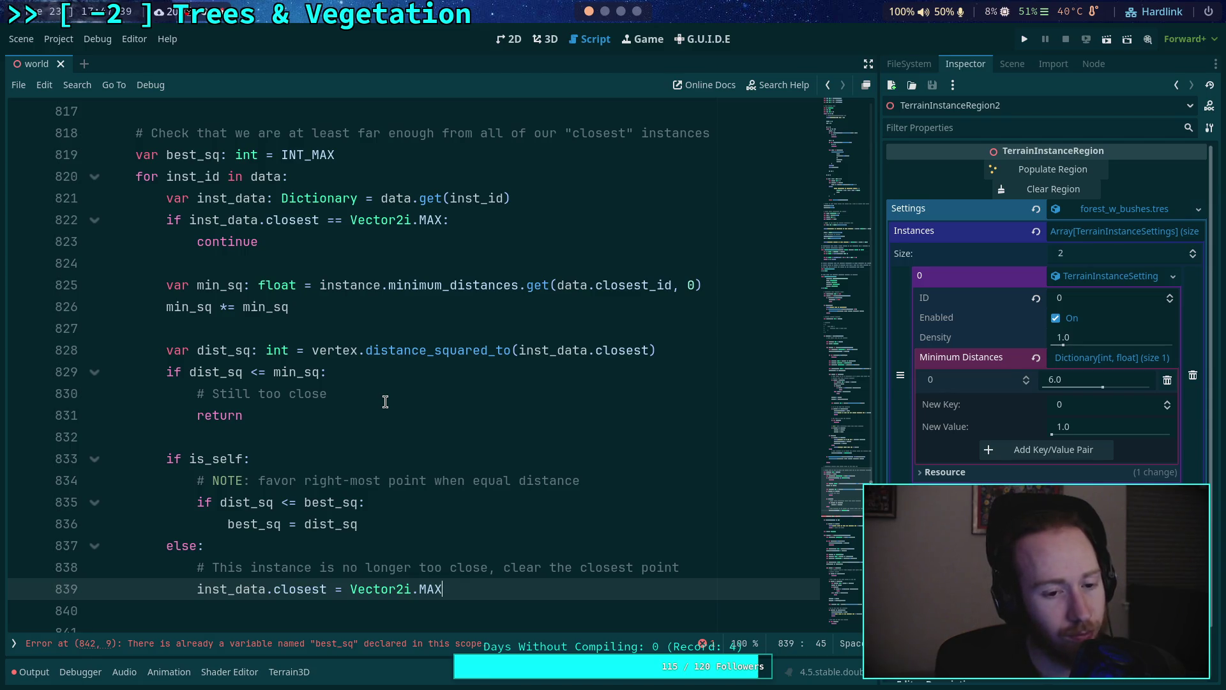
{"action": "scroll", "coordinate": [386, 402], "scroll_direction": "up", "scroll_amount": 10}
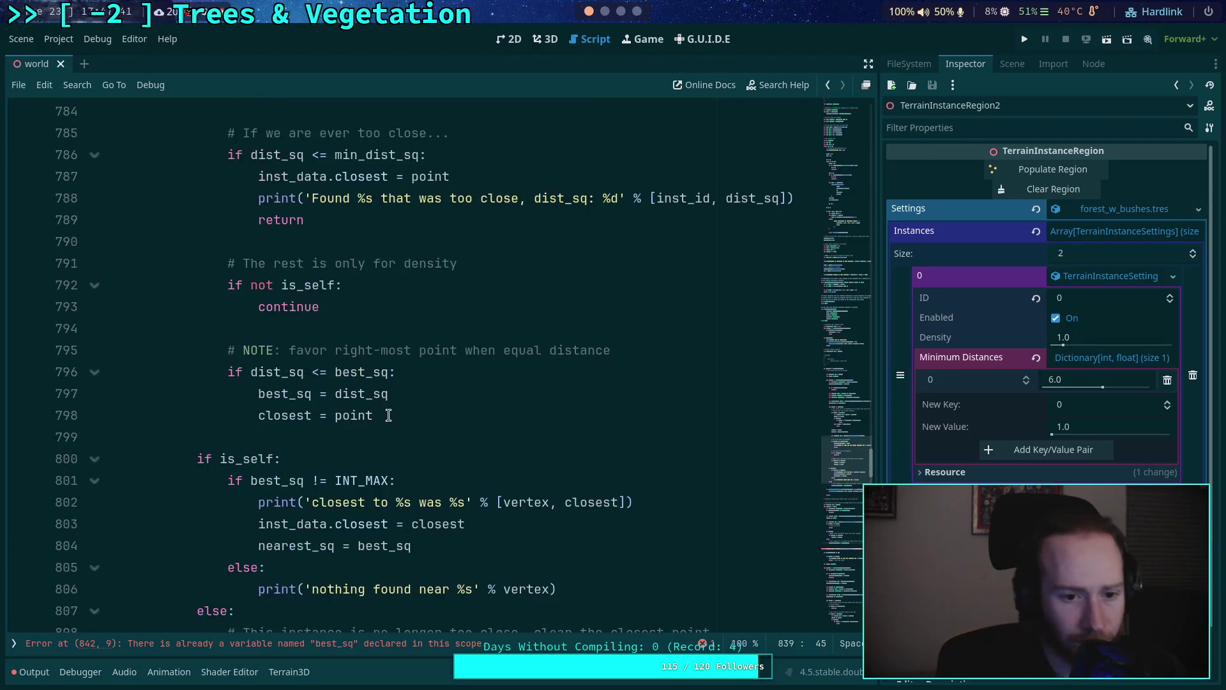
{"action": "scroll", "coordinate": [392, 415], "scroll_direction": "up", "scroll_amount": 3}
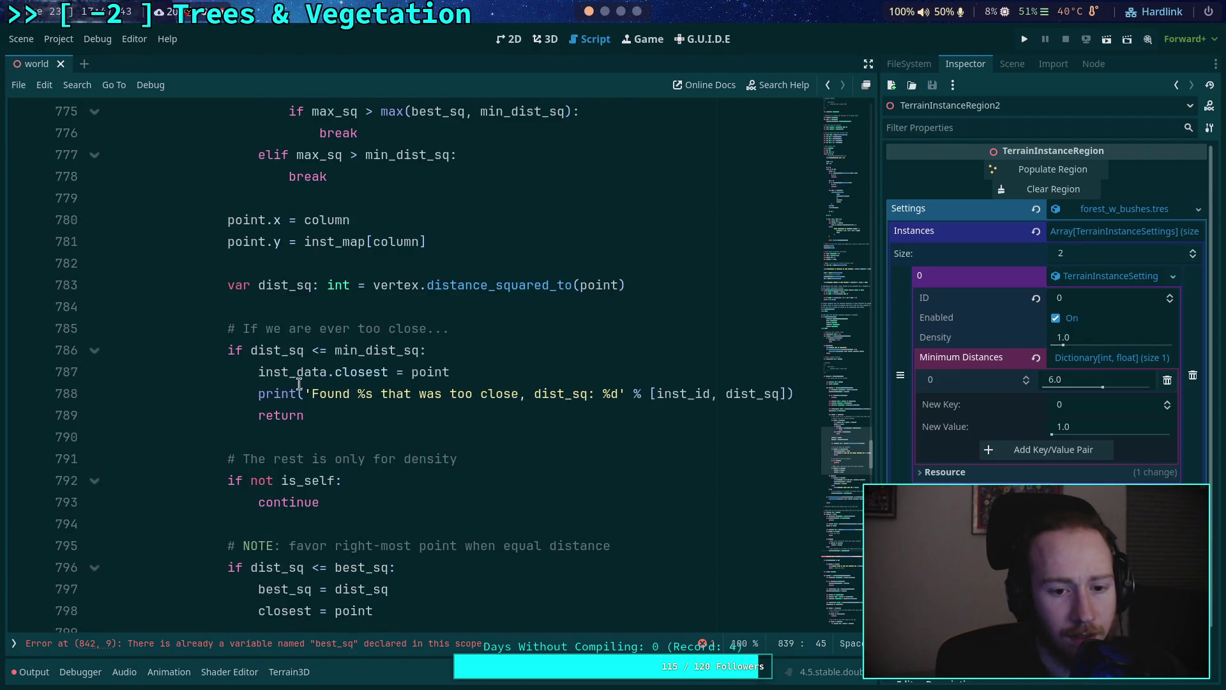
{"action": "scroll", "coordinate": [300, 383], "scroll_direction": "up", "scroll_amount": 6}
{"action": "scroll", "coordinate": [300, 383], "scroll_direction": "down", "scroll_amount": 19}
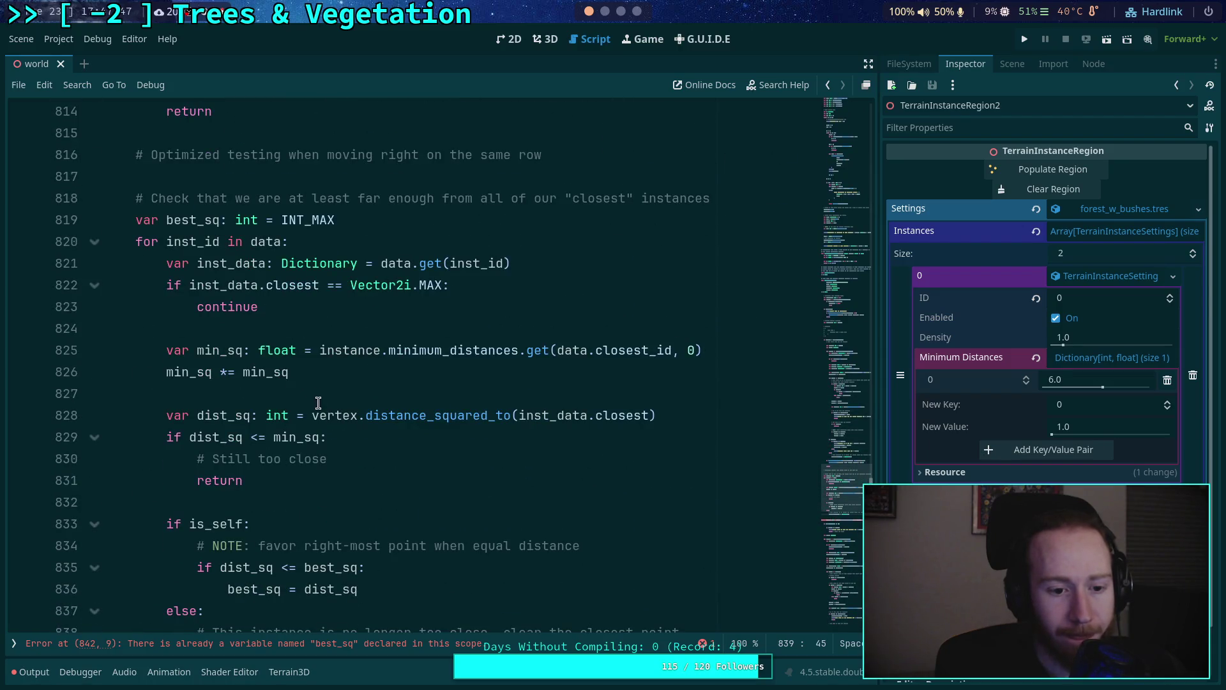
{"action": "left_click", "coordinate": [370, 460]}
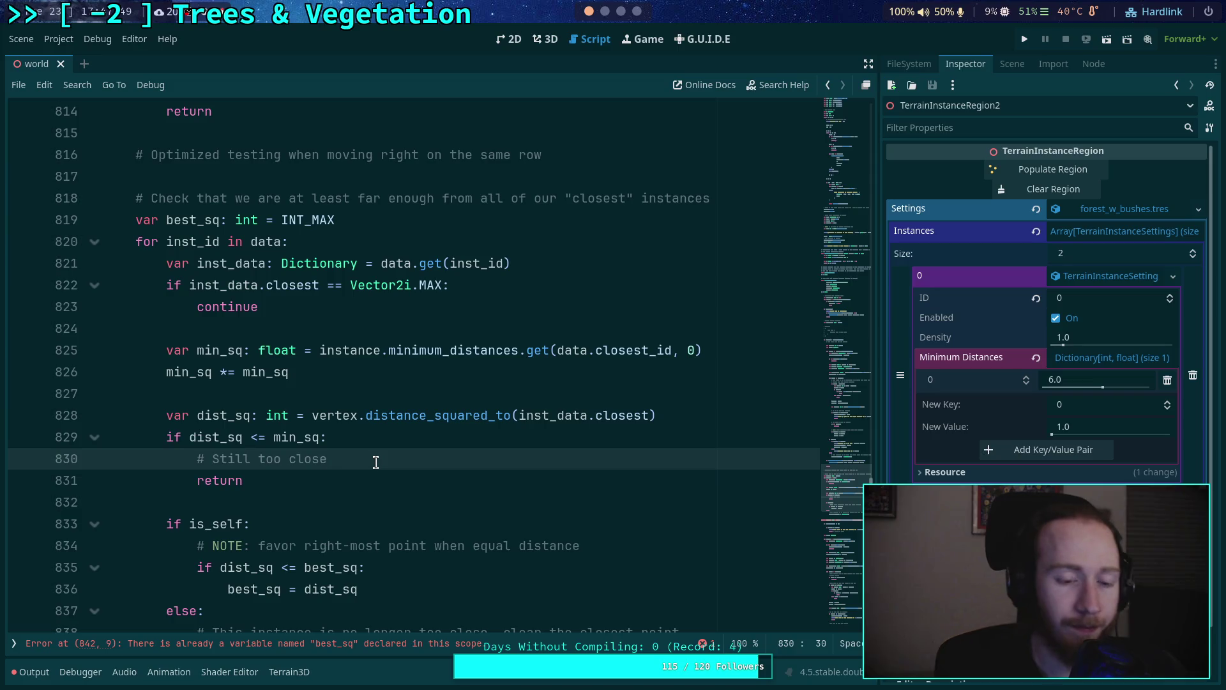
{"action": "scroll", "coordinate": [377, 461], "scroll_direction": "down", "scroll_amount": 2}
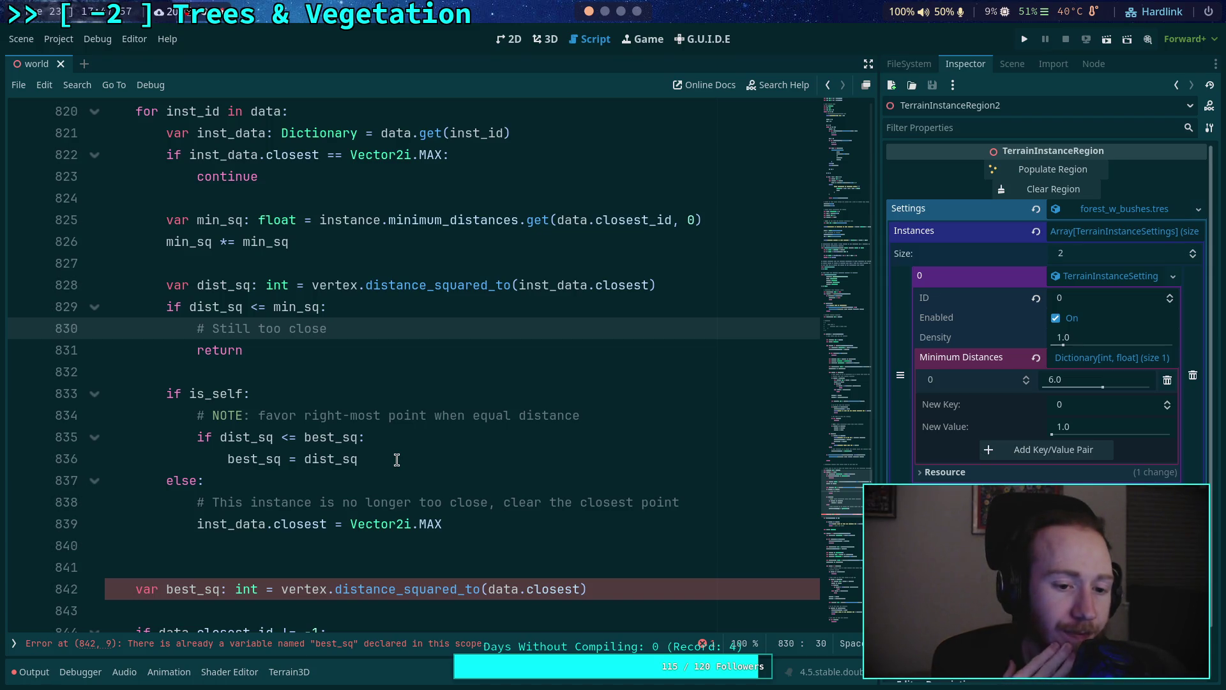
{"action": "scroll", "coordinate": [396, 460], "scroll_direction": "down", "scroll_amount": 7}
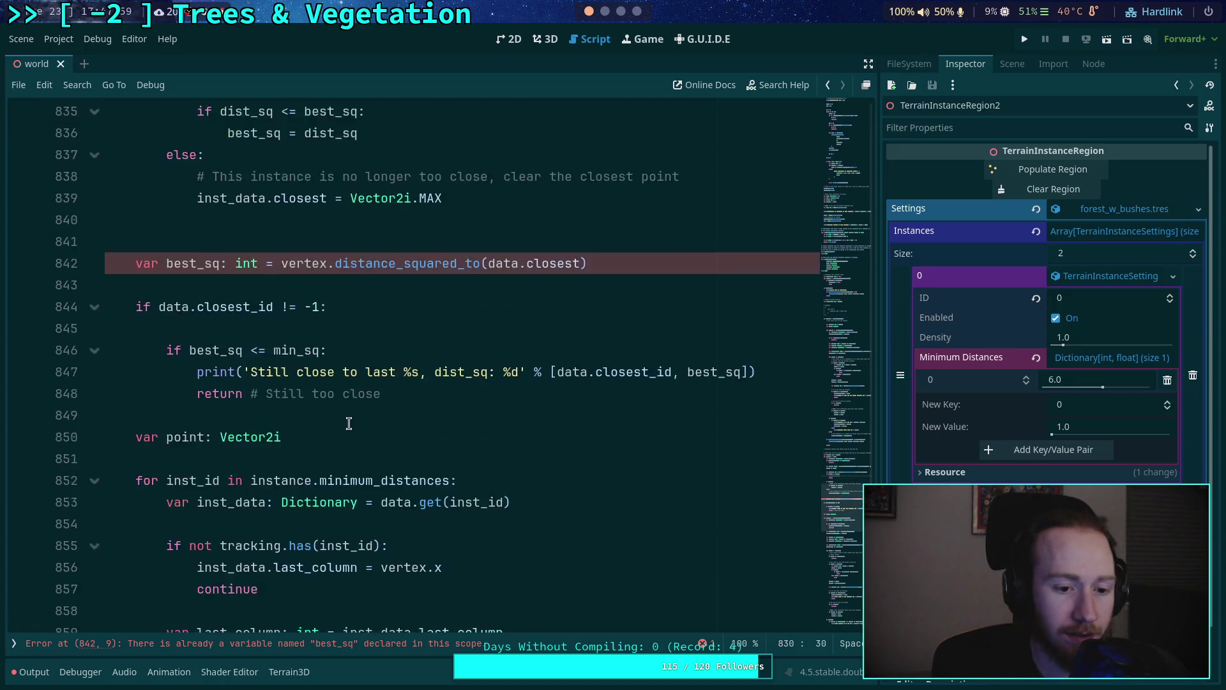
{"action": "scroll", "coordinate": [364, 429], "scroll_direction": "up", "scroll_amount": 20}
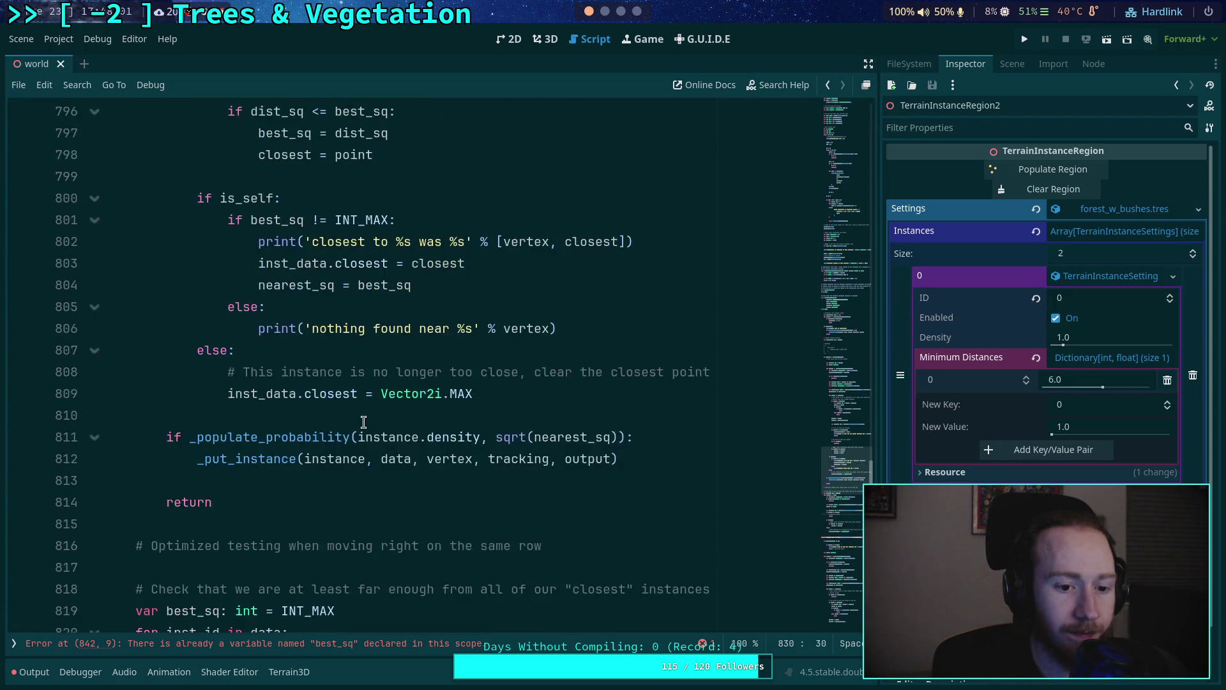
{"action": "scroll", "coordinate": [364, 419], "scroll_direction": "down", "scroll_amount": 15}
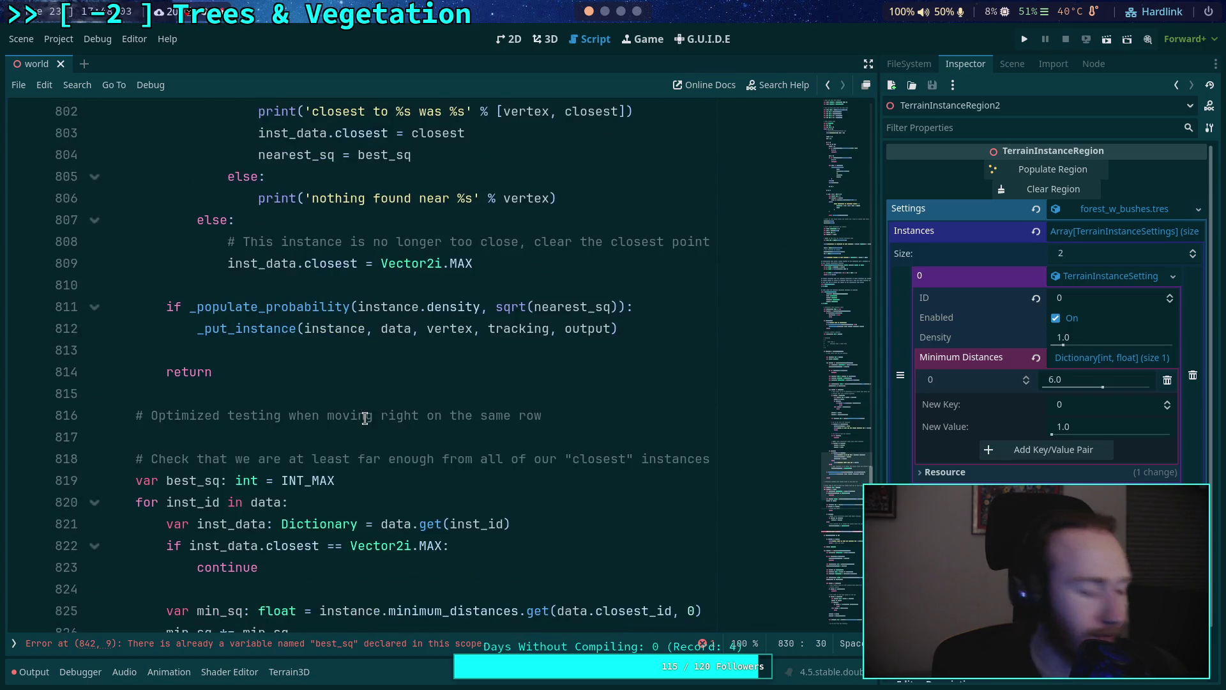
{"action": "scroll", "coordinate": [365, 417], "scroll_direction": "down", "scroll_amount": 13}
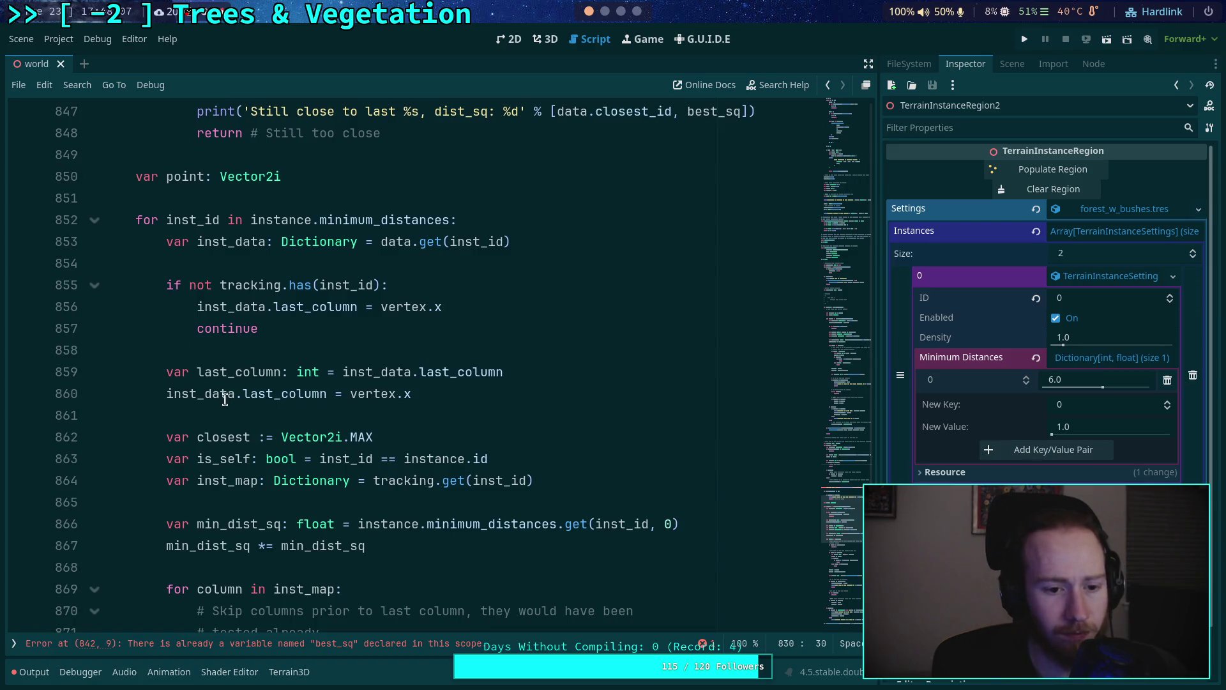
{"action": "double_click", "coordinate": [228, 396]}
{"action": "left_click", "coordinate": [449, 393]}
{"action": "scroll", "coordinate": [409, 405], "scroll_direction": "up", "scroll_amount": 1}
{"action": "scroll", "coordinate": [408, 405], "scroll_direction": "up", "scroll_amount": 9}
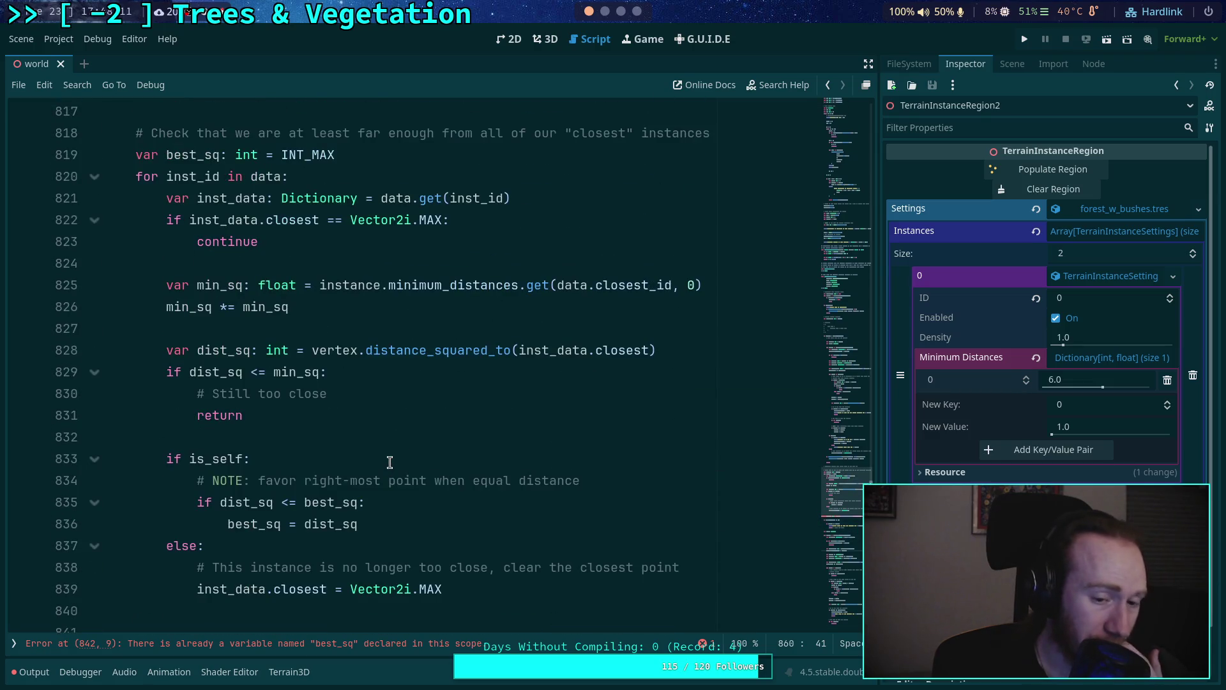
{"action": "left_click", "coordinate": [387, 458]}
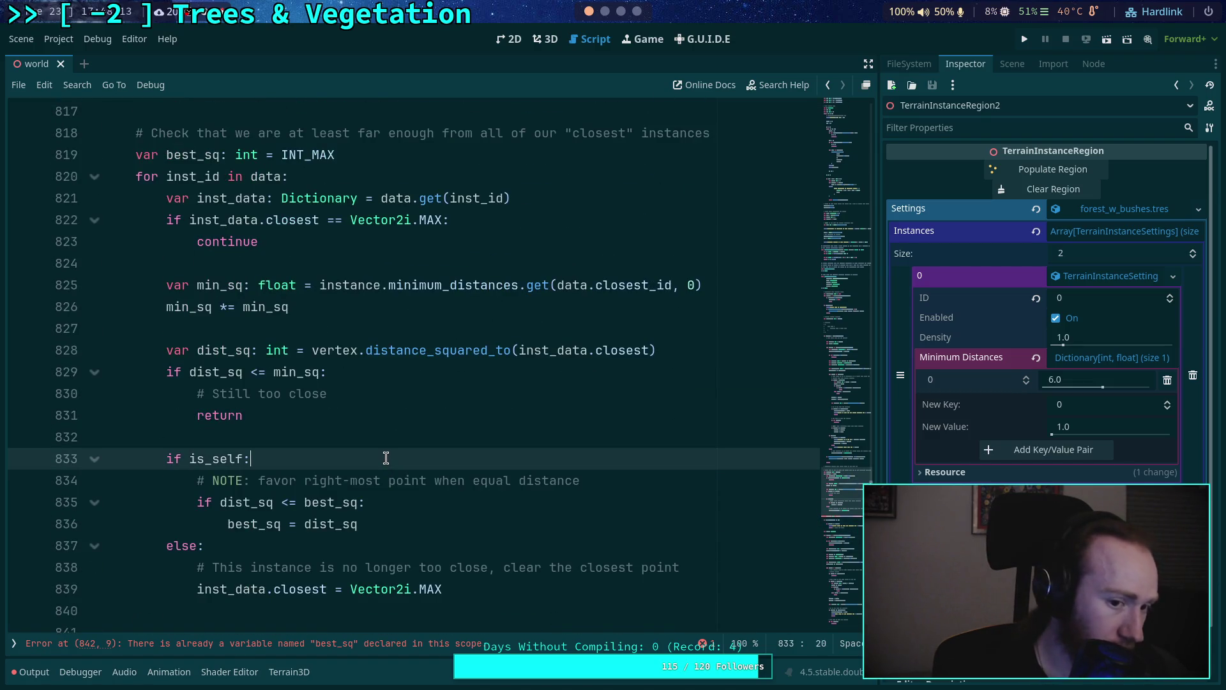
{"action": "key", "text": "ctrl+s"}
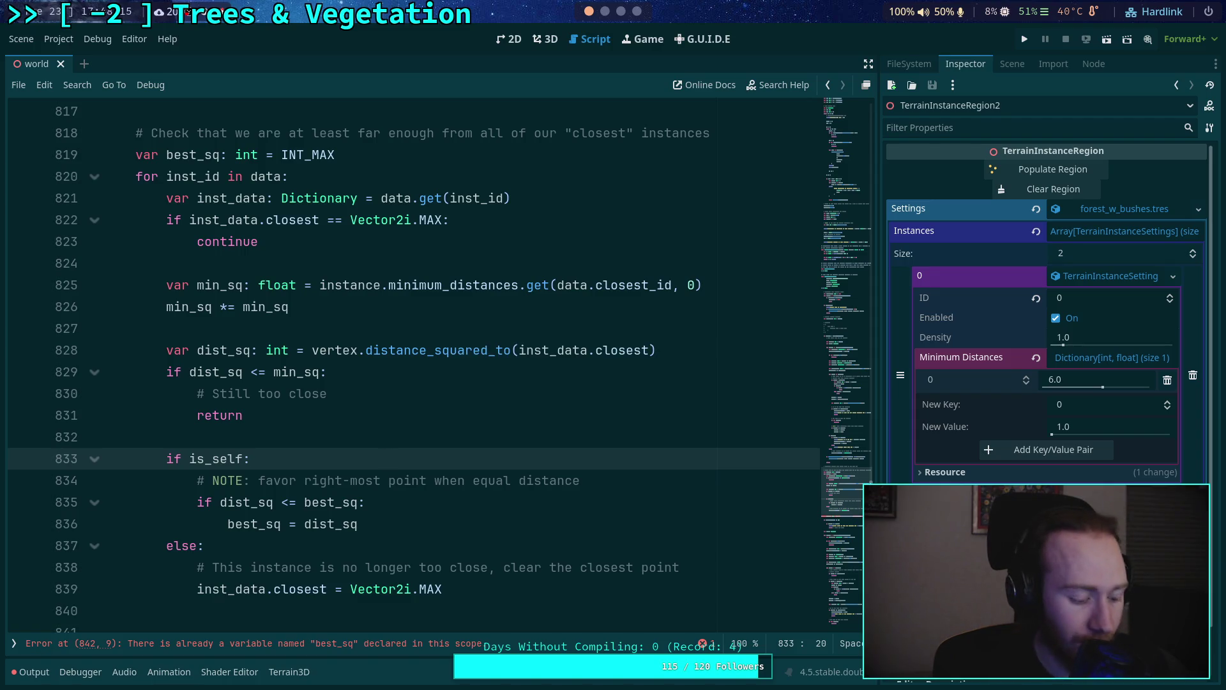
{"action": "key", "text": "super+1"}
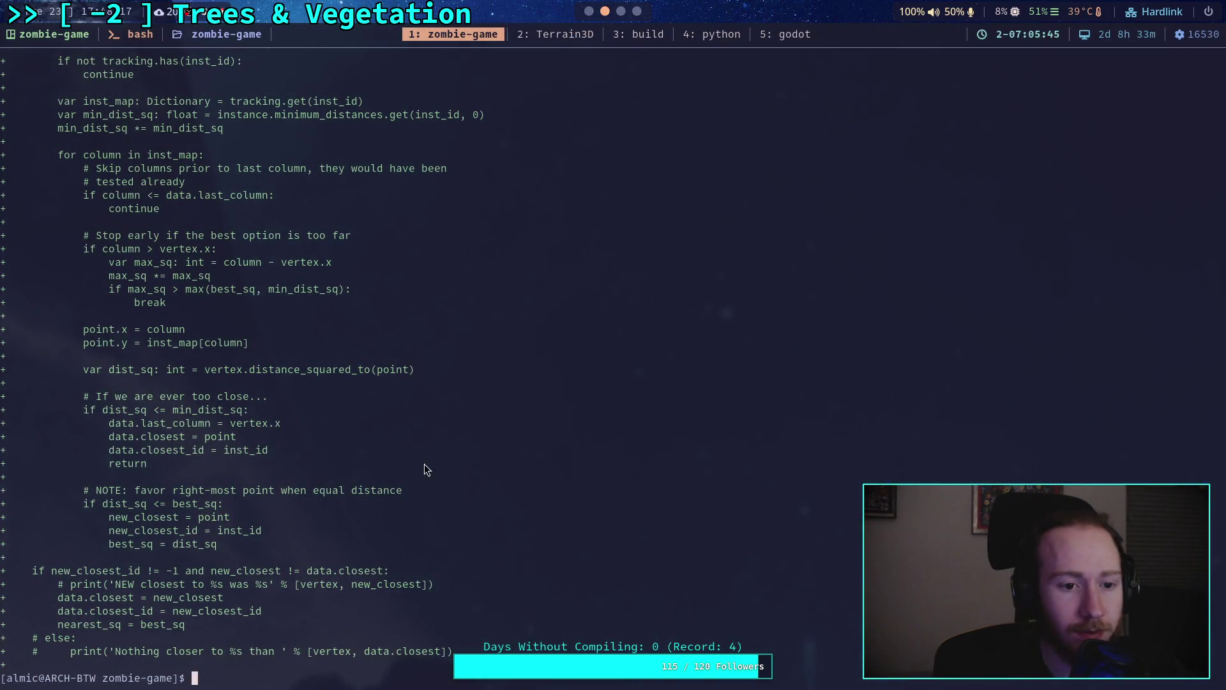
{"action": "scroll", "coordinate": [275, 428], "scroll_direction": "up", "scroll_amount": 6}
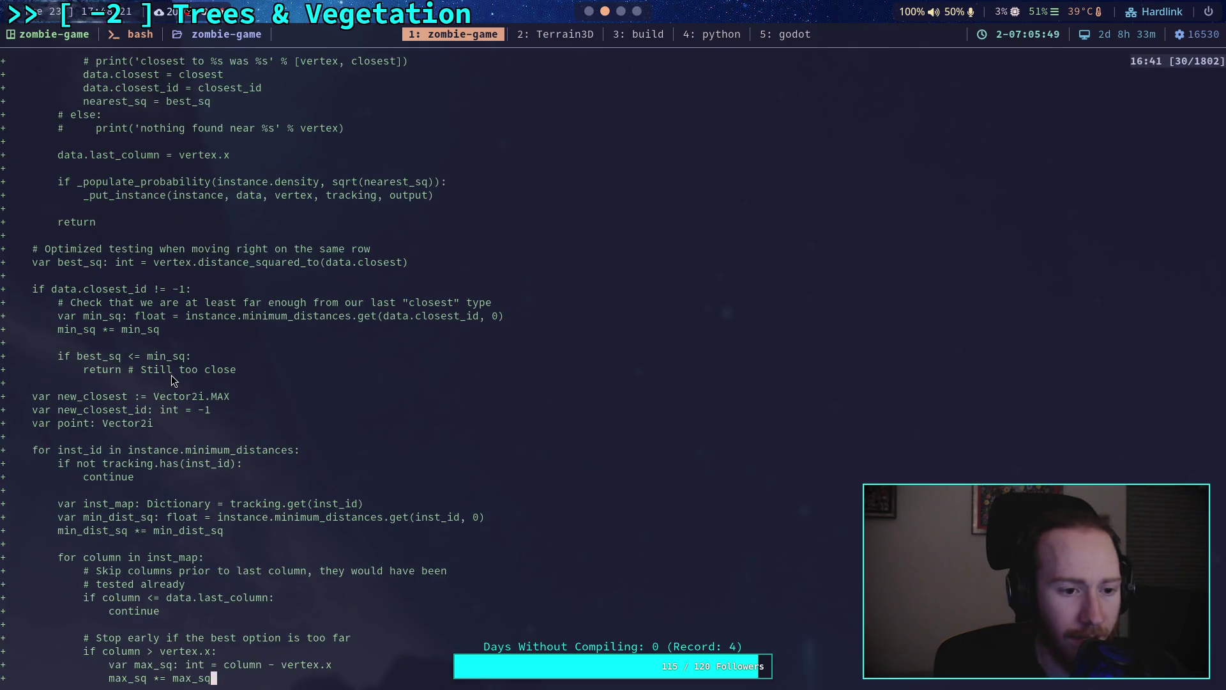
{"action": "key", "text": "super+5"}
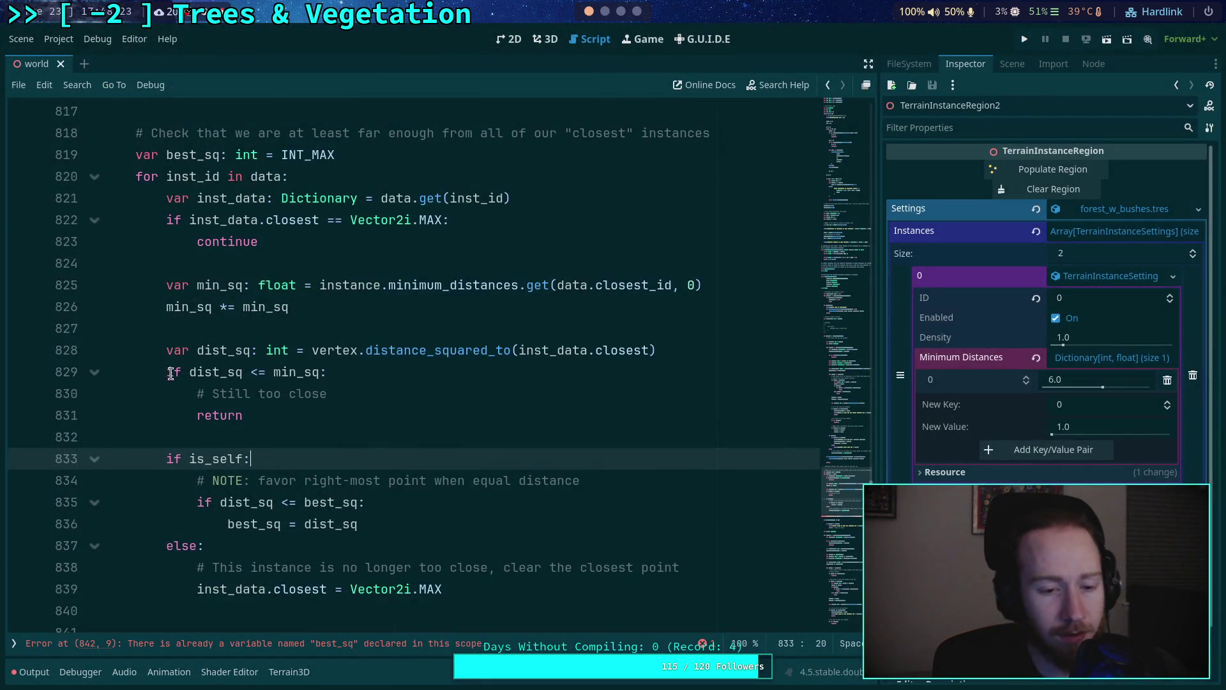
{"action": "left_click", "coordinate": [370, 395]}
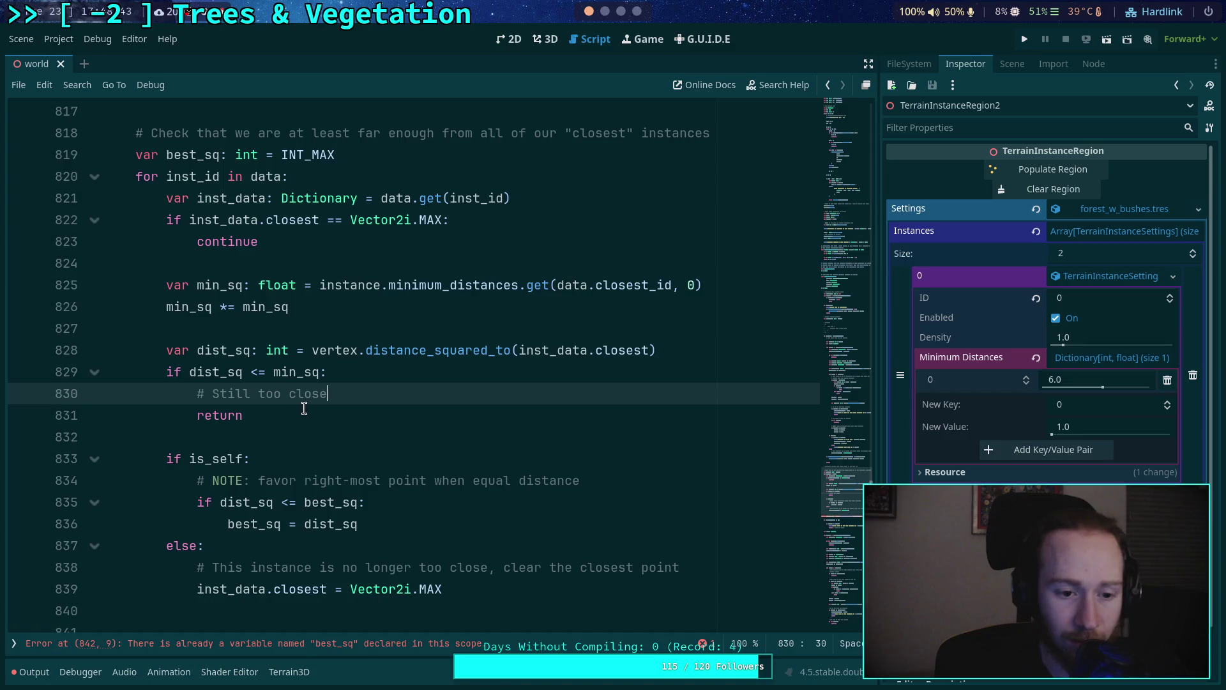
{"action": "scroll", "coordinate": [305, 409], "scroll_direction": "down", "scroll_amount": 1}
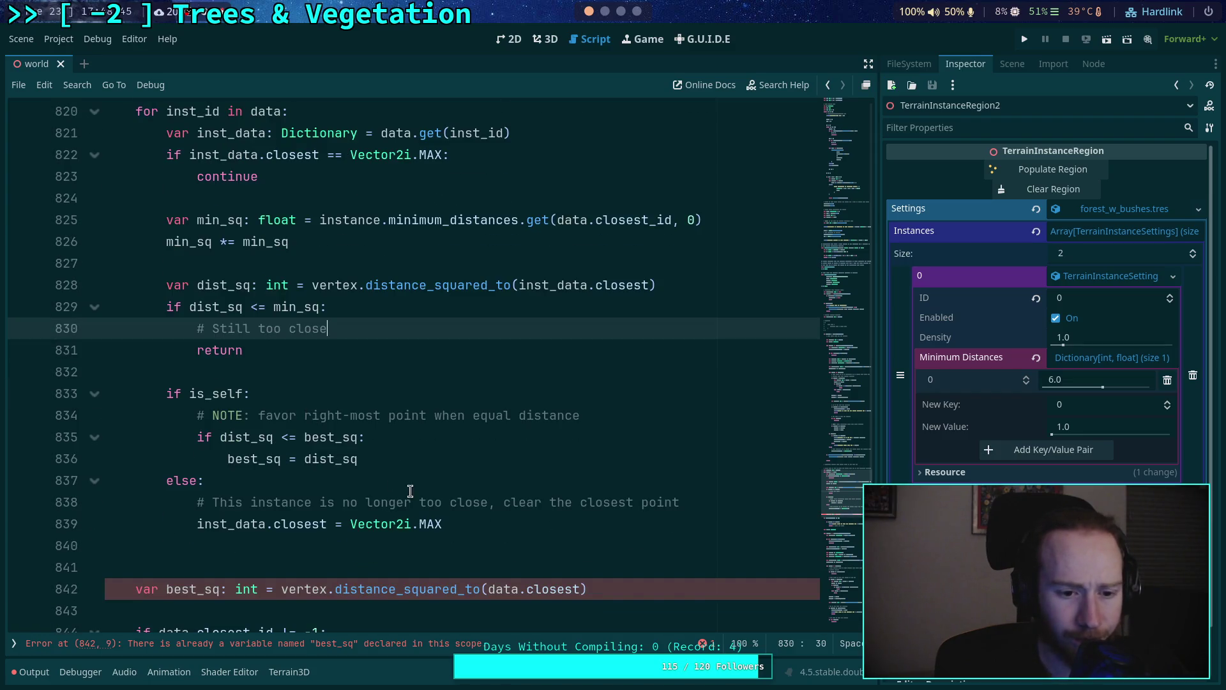
{"action": "double_click", "coordinate": [252, 460]}
{"action": "scroll", "coordinate": [347, 451], "scroll_direction": "up", "scroll_amount": 1}
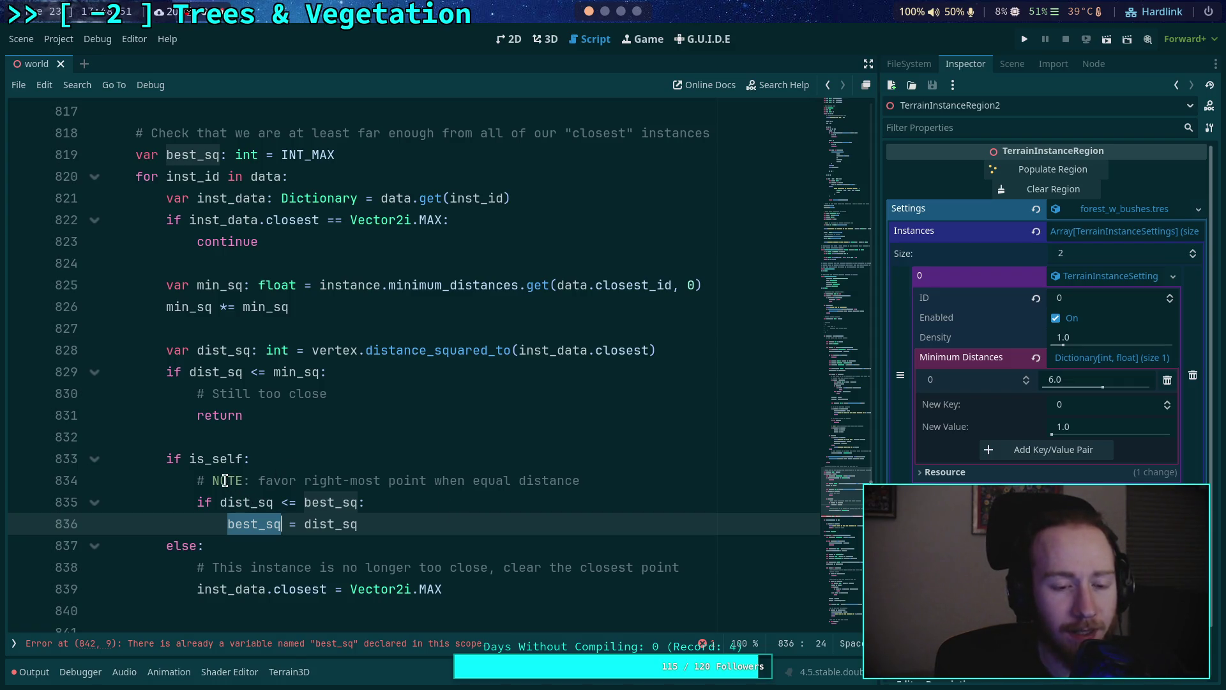
{"action": "double_click", "coordinate": [262, 503]}
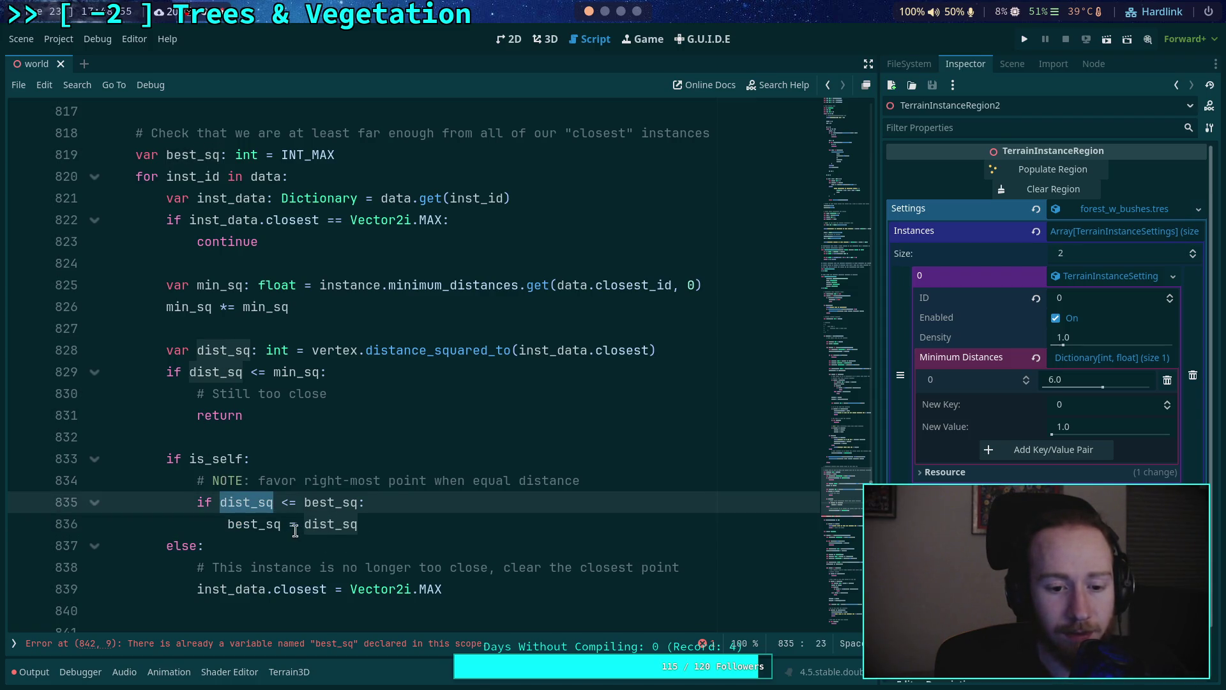
{"action": "left_click", "coordinate": [206, 514]}
Delete the dist_sq <= best_sq line and NOTE comment, leaving best_sq = dist_sq under is_self
{"action": "key", "text": "shift+Up"}
{"action": "key", "text": "Delete"}
{"action": "key", "text": "Delete"}
{"action": "left_click_drag", "start_coordinate": [616, 477], "coordinate": [612, 465]}
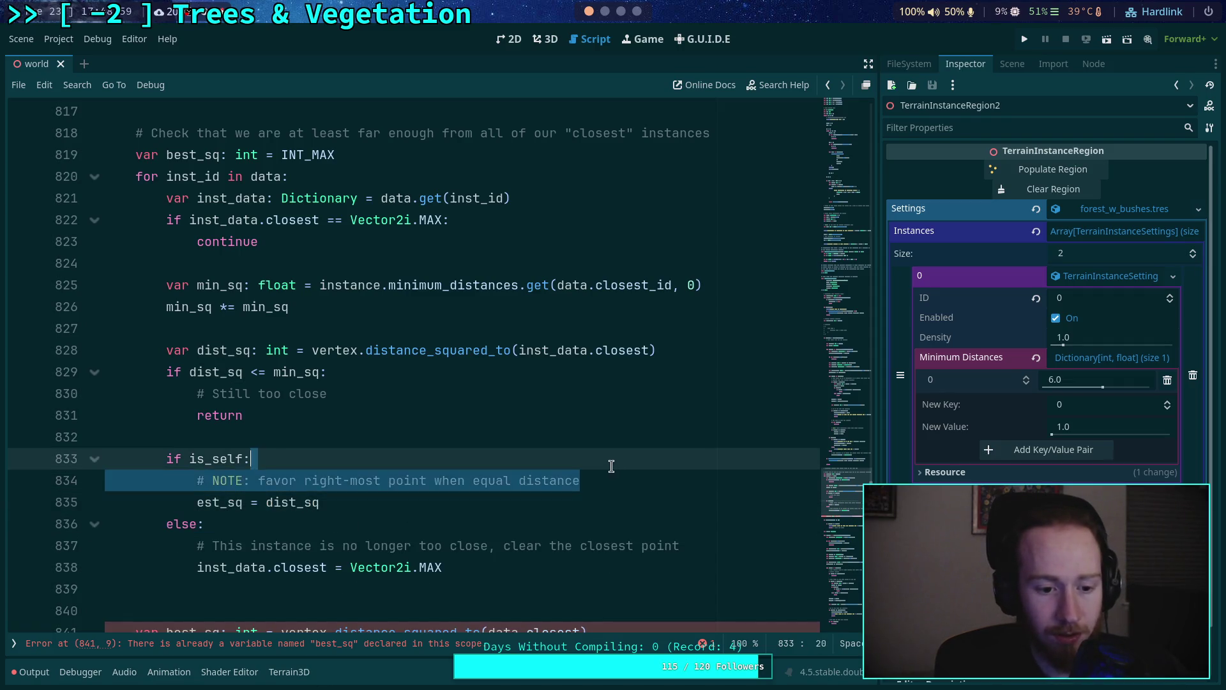
{"action": "key", "text": "Delete"}
{"action": "left_click", "coordinate": [196, 481]}
{"action": "type", "text": "b"}
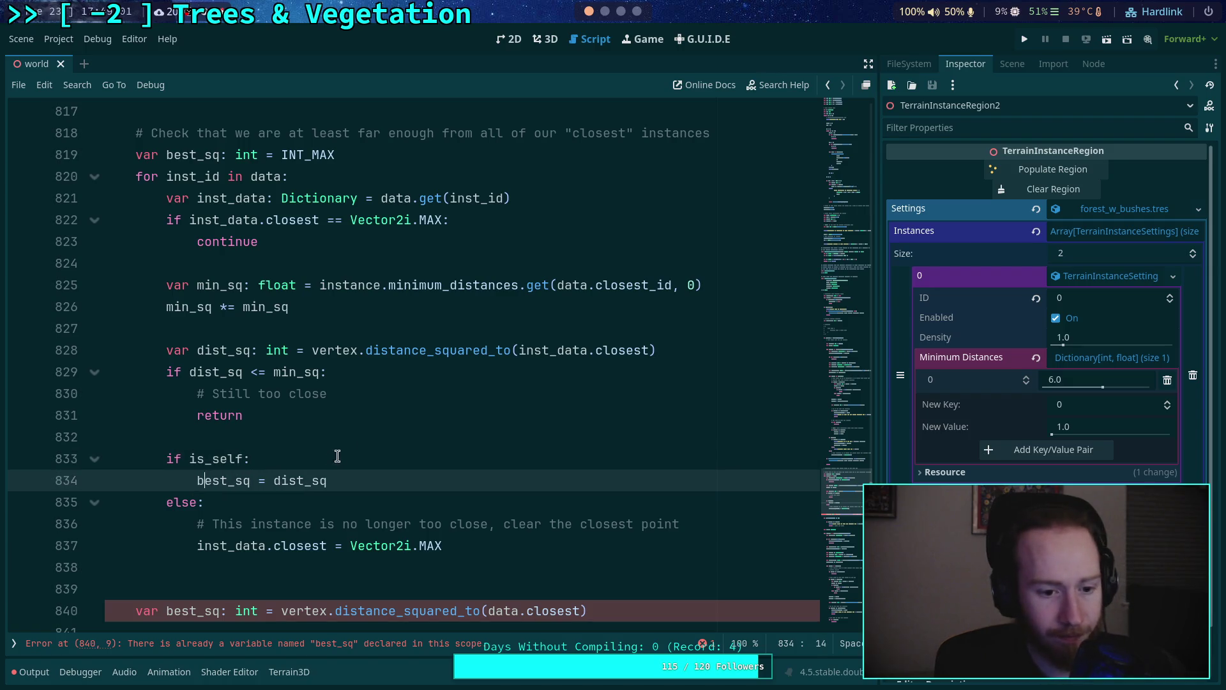
{"action": "left_click", "coordinate": [258, 546]}
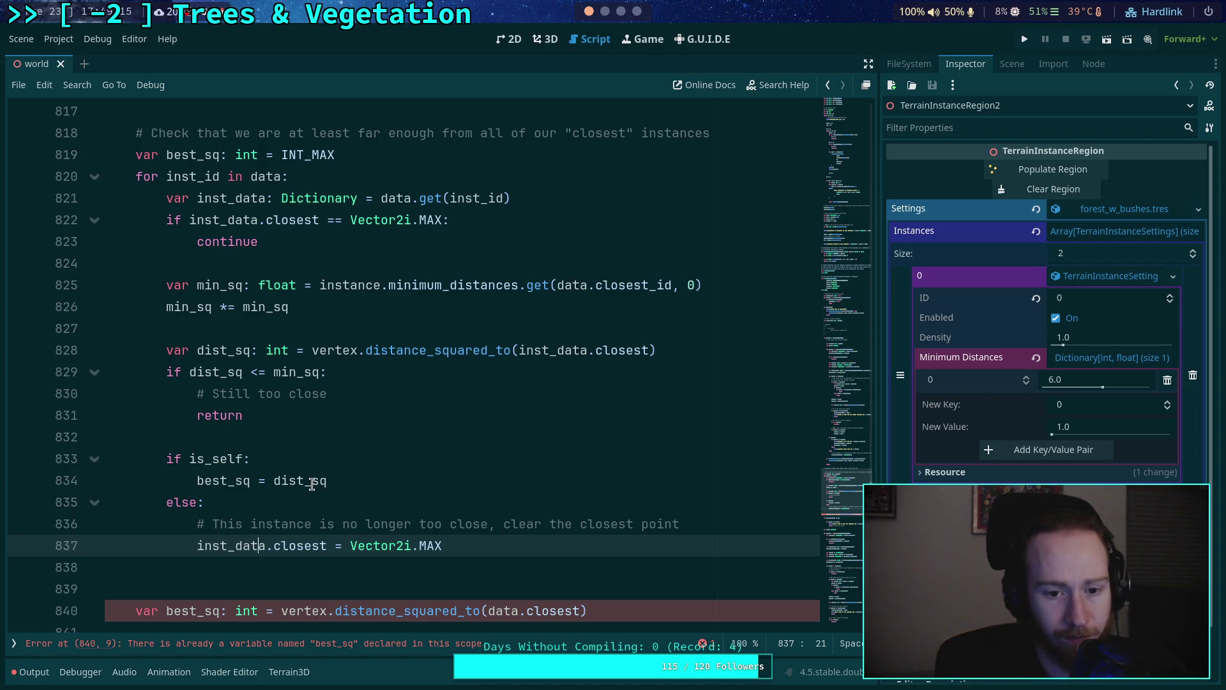
Replace is_self on line 833 with inst_id == instance.id
{"action": "mouse_move", "coordinate": [312, 483]}
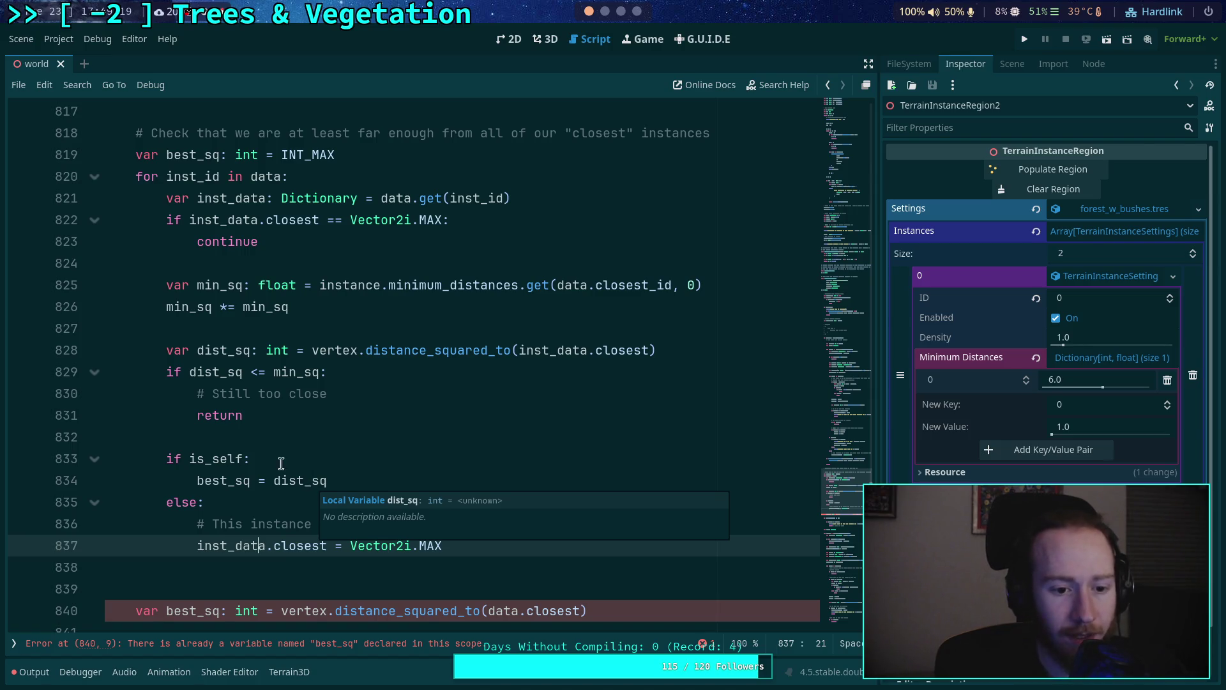
{"action": "double_click", "coordinate": [217, 460]}
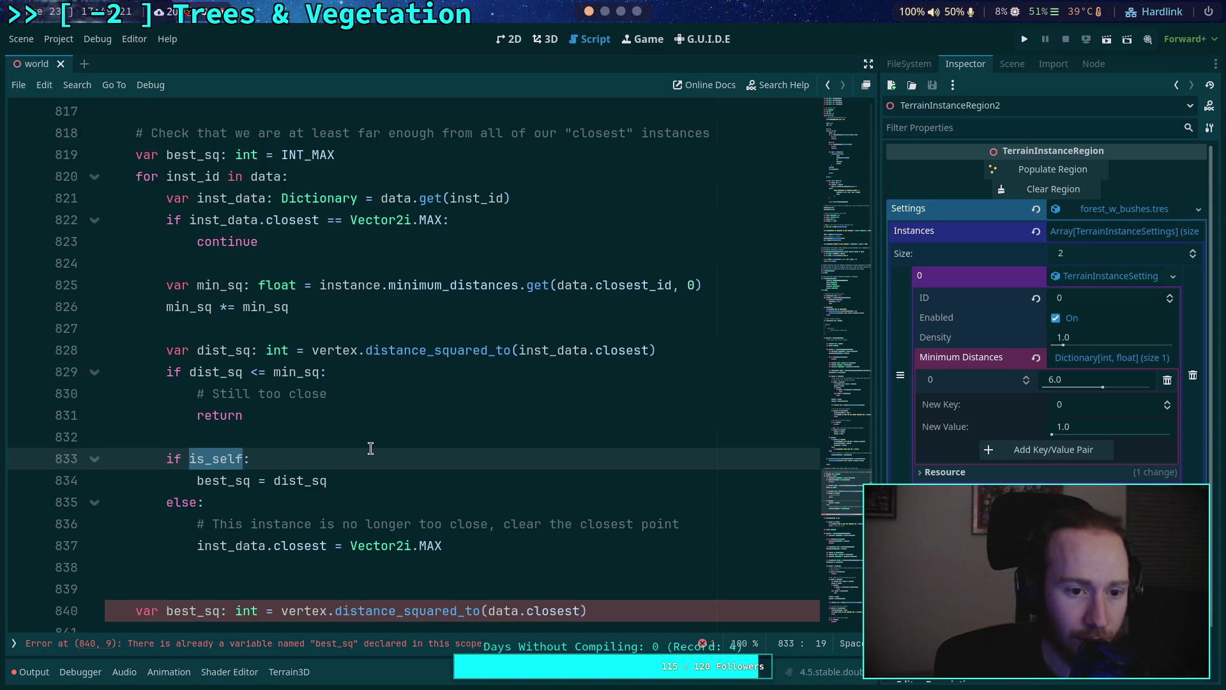
{"action": "type", "text": "inst_id == instance.id"}
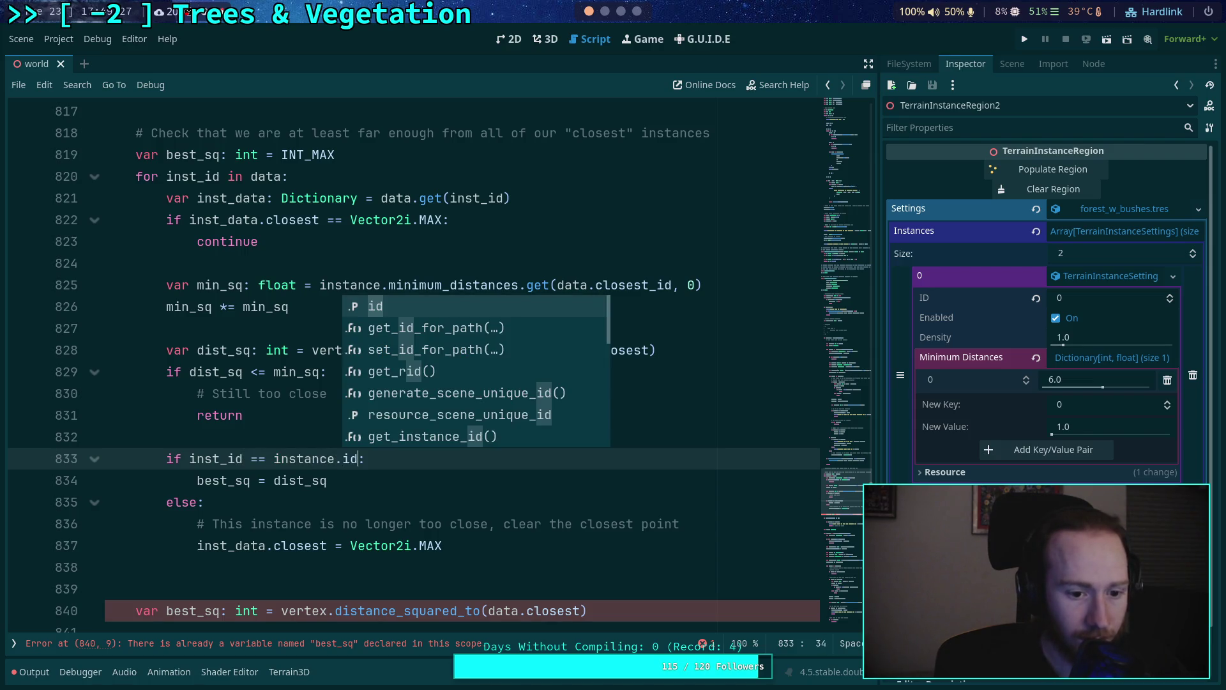
{"action": "left_click", "coordinate": [377, 493]}
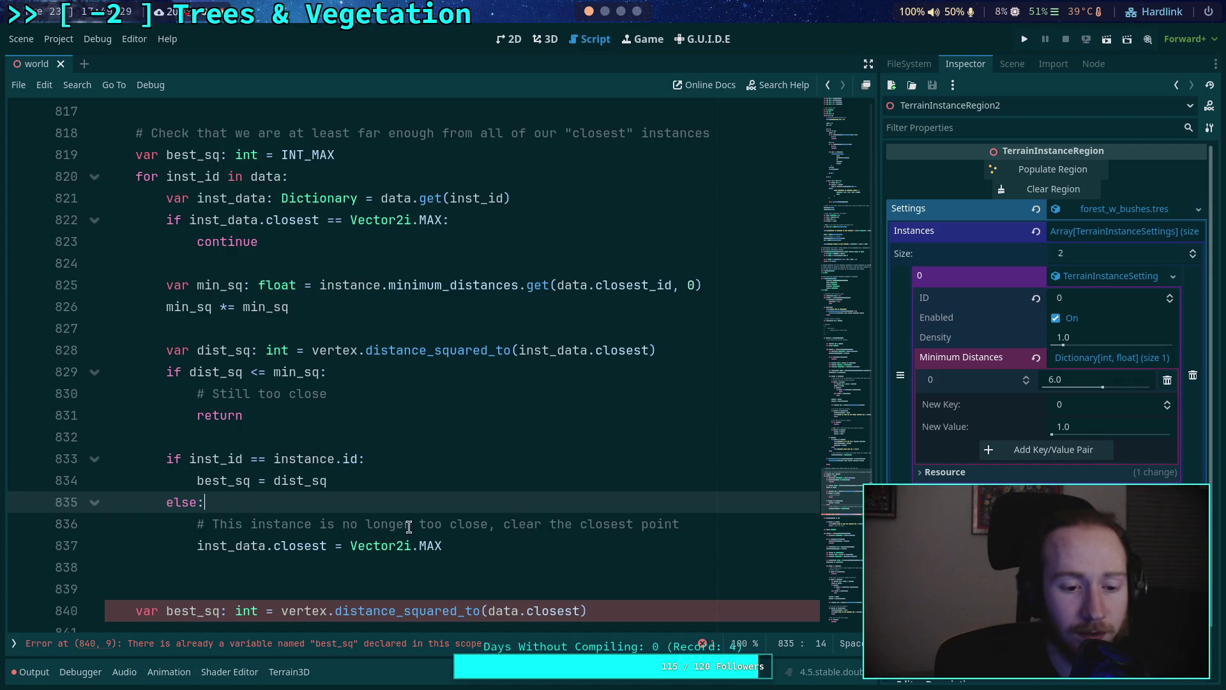
Delete the duplicate best_sq declaration on line 840
{"action": "scroll", "coordinate": [408, 526], "scroll_direction": "down", "scroll_amount": 1}
{"action": "left_click_drag", "start_coordinate": [622, 547], "coordinate": [621, 523]}
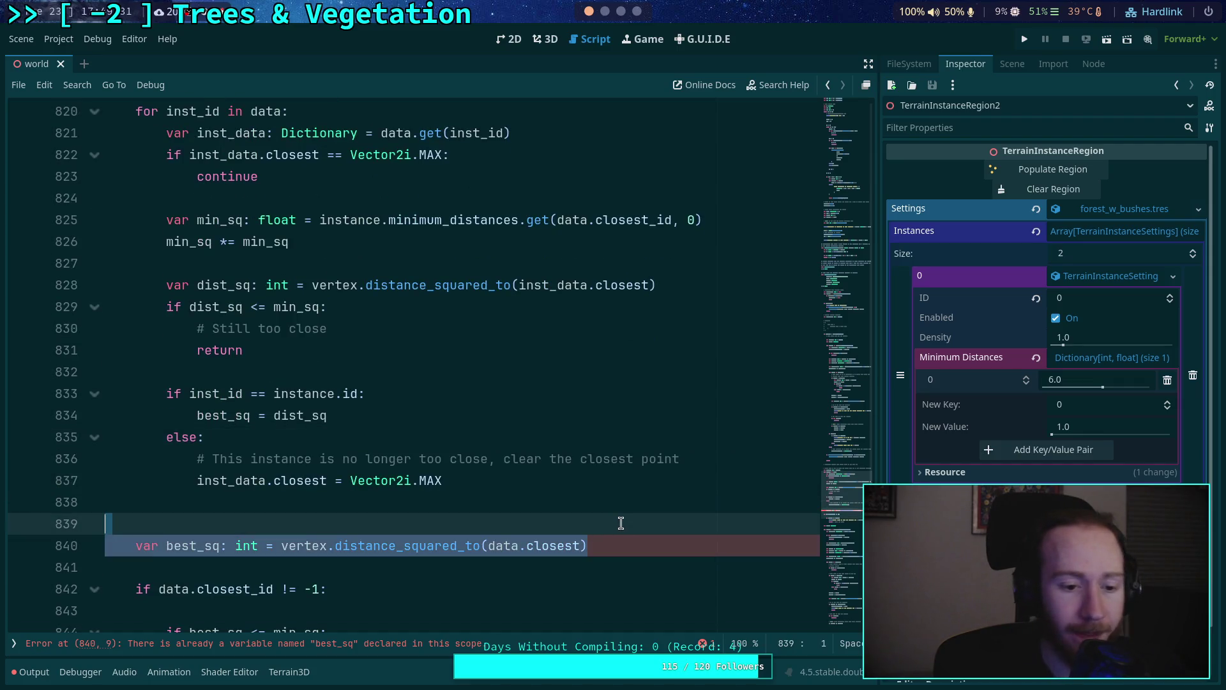
{"action": "key", "text": "BackSpace"}
{"action": "key", "text": "BackSpace"}
{"action": "key", "text": "BackSpace"}
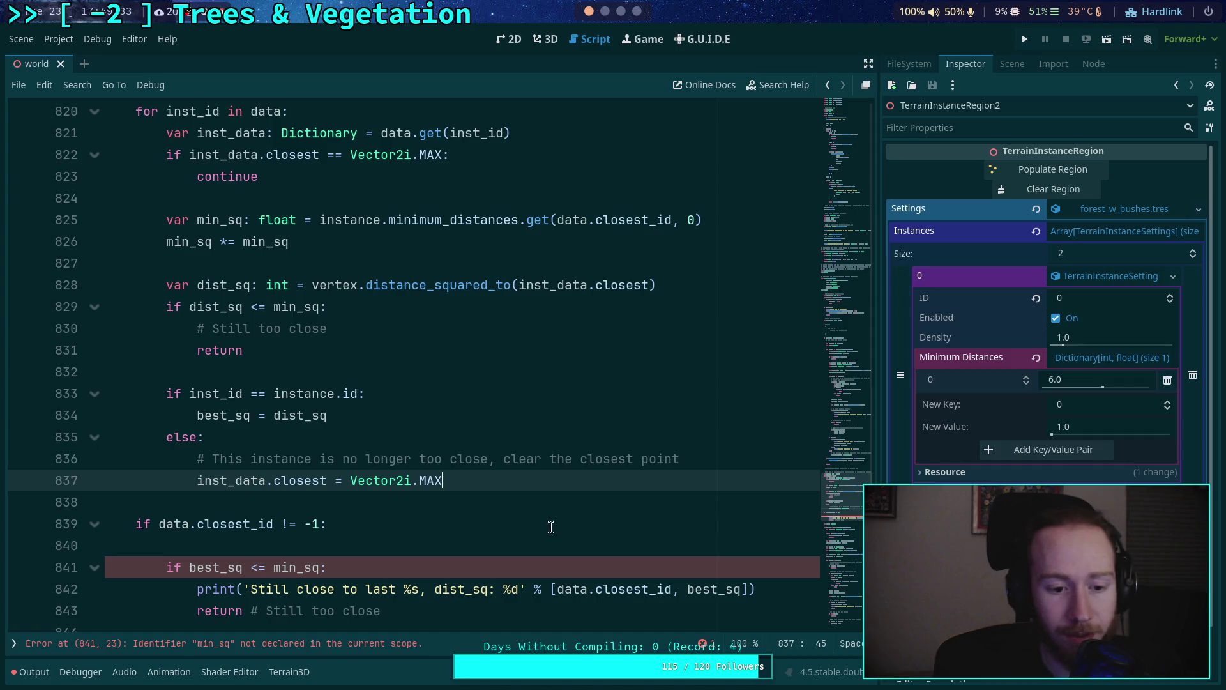
Move the 'Still close' print and the commented return up under if dist_sq <= min_sq
{"action": "scroll", "coordinate": [428, 534], "scroll_direction": "up", "scroll_amount": 1}
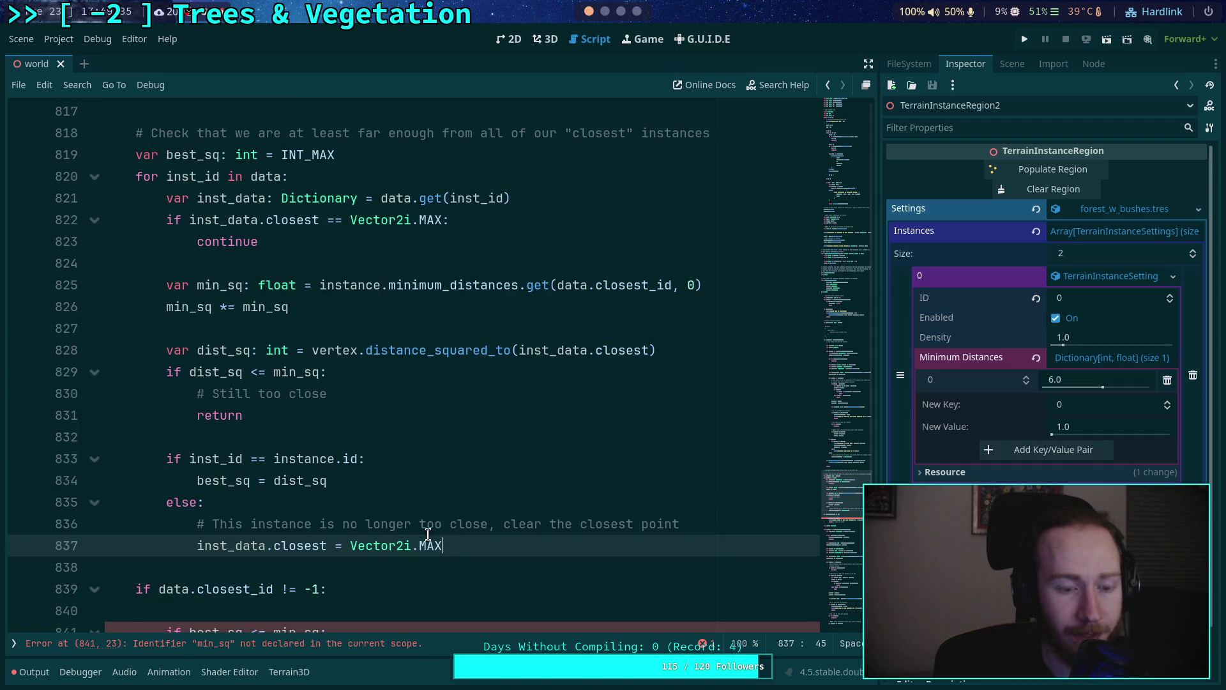
{"action": "scroll", "coordinate": [428, 534], "scroll_direction": "down", "scroll_amount": 1}
{"action": "scroll", "coordinate": [421, 527], "scroll_direction": "down", "scroll_amount": 2}
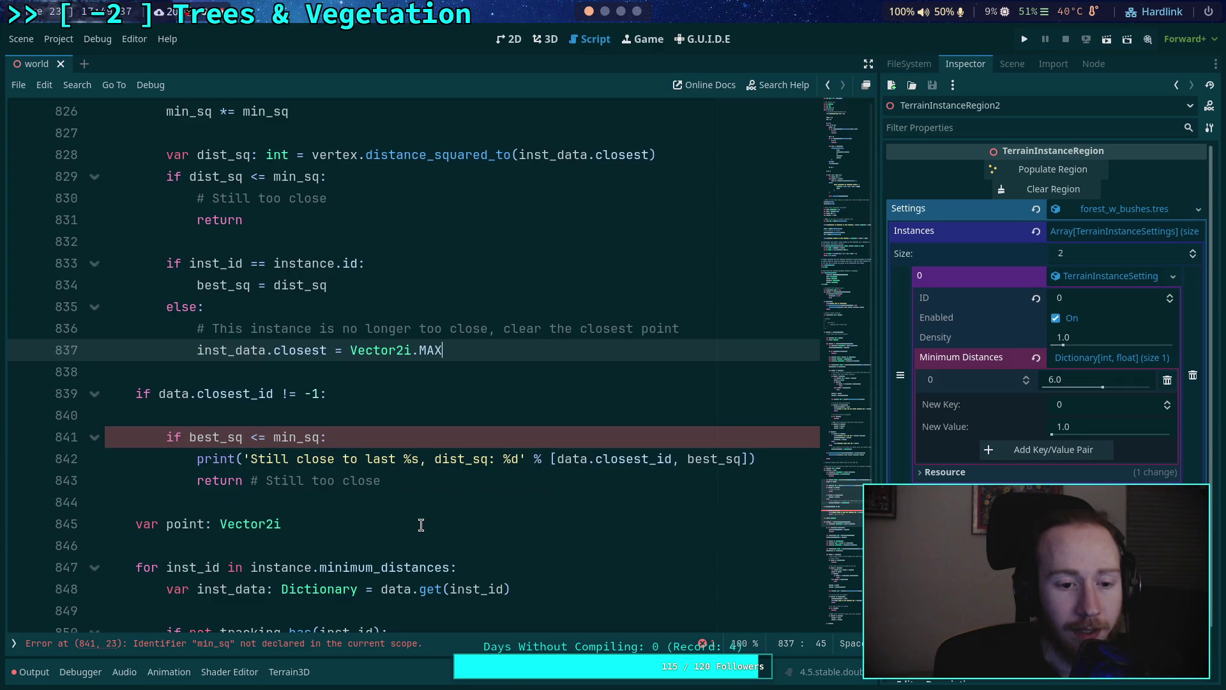
{"action": "mouse_move", "coordinate": [435, 479]}
{"action": "left_mouse_down"}
{"action": "mouse_move", "coordinate": [358, 481]}
{"action": "mouse_move", "coordinate": [170, 441]}
{"action": "mouse_move", "coordinate": [112, 395]}
{"action": "left_mouse_up"}
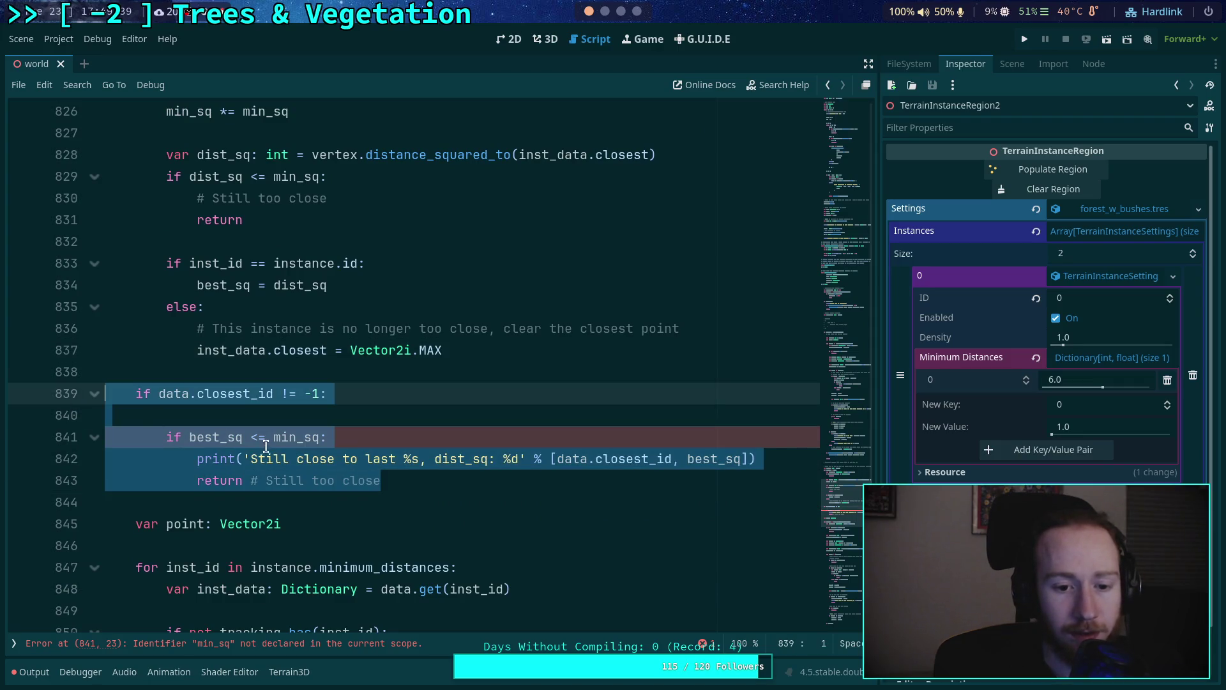
{"action": "left_click", "coordinate": [273, 459]}
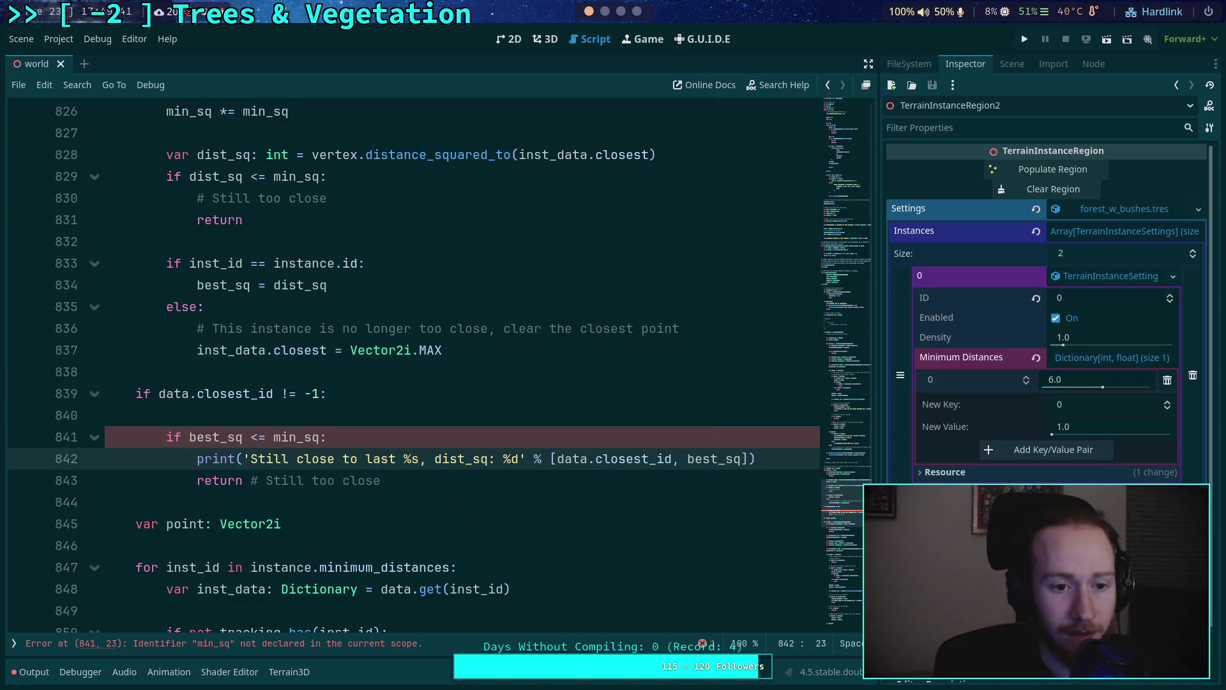
{"action": "key", "text": "alt+Up"}
{"action": "key", "text": "alt+Up"}
{"action": "key", "text": "alt+Up"}
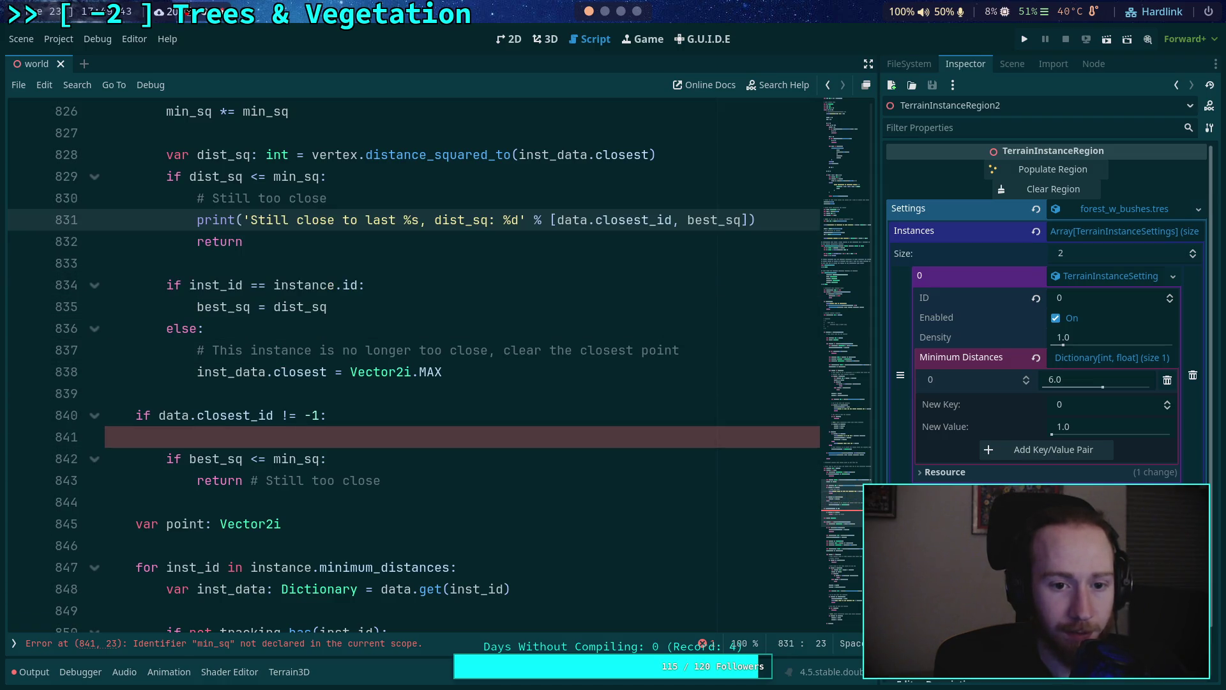
{"action": "mouse_move", "coordinate": [381, 476]}
{"action": "left_mouse_down"}
{"action": "mouse_move", "coordinate": [22, 409]}
{"action": "mouse_move", "coordinate": [12, 391]}
{"action": "left_mouse_up"}
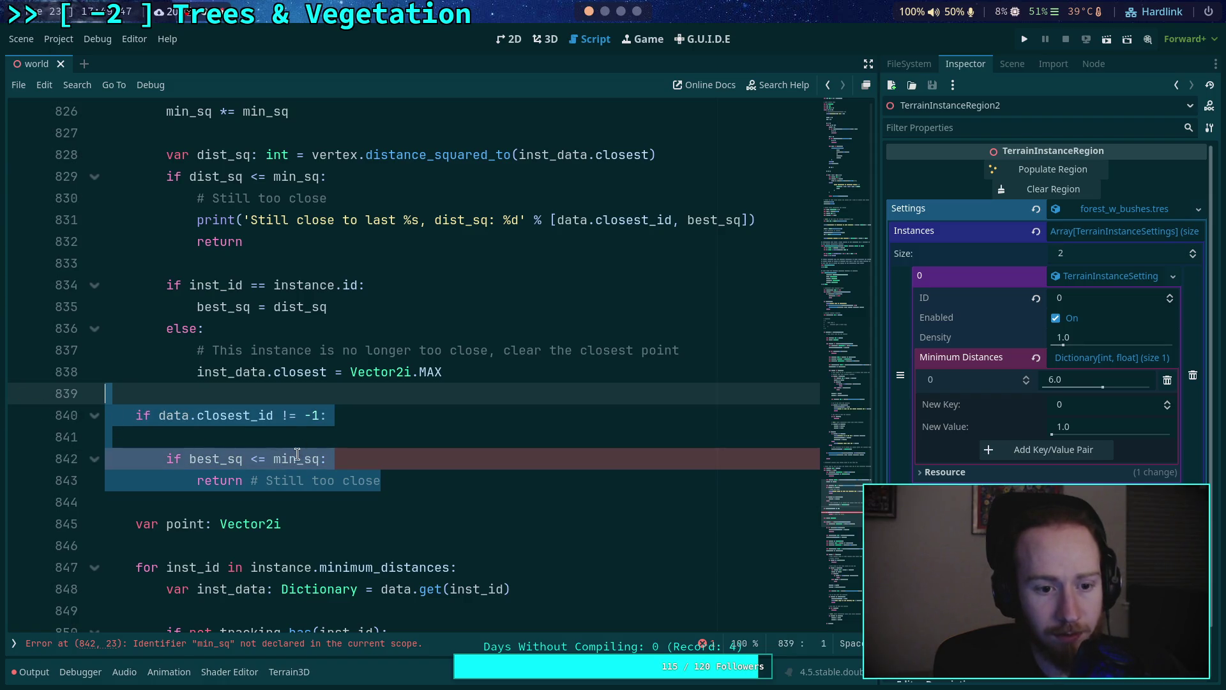
{"action": "left_click", "coordinate": [291, 472]}
{"action": "key", "text": "alt+Up"}
{"action": "key", "text": "alt+Up"}
{"action": "key", "text": "alt+Up"}
Delete the redundant bare return, the old 'Still too close' comment, and the leftover closest_id check
{"action": "left_click_drag", "start_coordinate": [421, 263], "coordinate": [384, 243]}
{"action": "key", "text": "BackSpace"}
{"action": "left_click_drag", "start_coordinate": [387, 199], "coordinate": [387, 182]}
{"action": "key", "text": "BackSpace"}
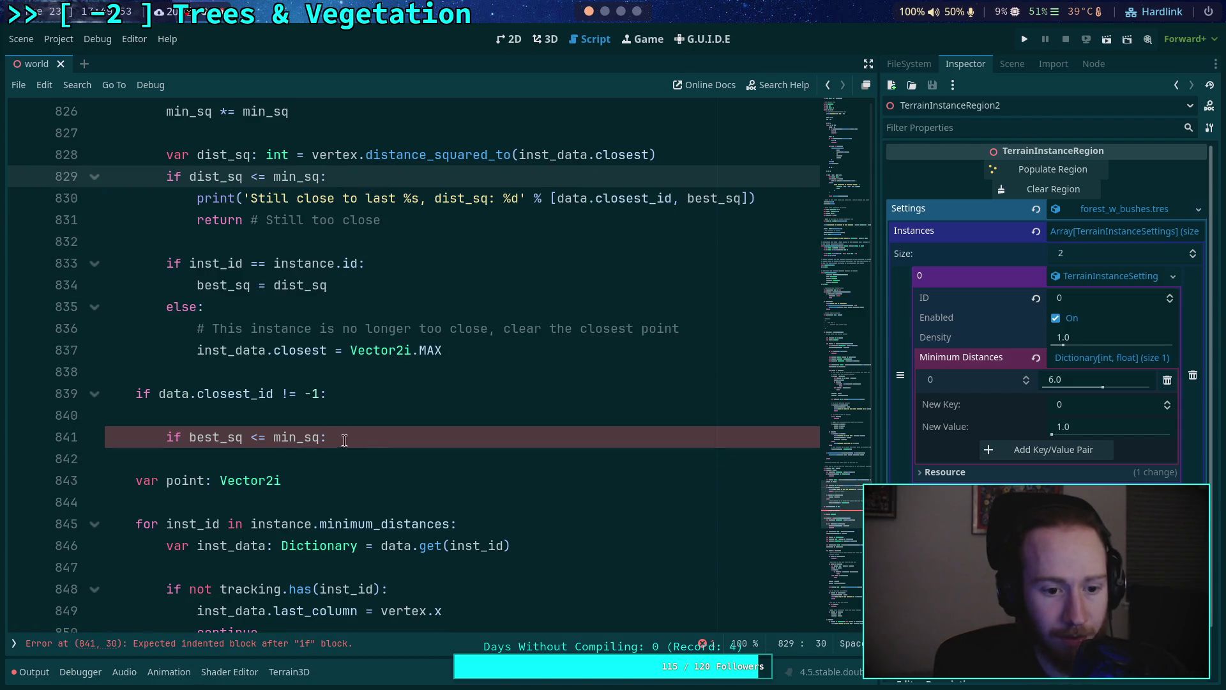
{"action": "left_click_drag", "start_coordinate": [340, 437], "coordinate": [106, 391]}
{"action": "key", "text": "BackSpace"}
{"action": "key", "text": "BackSpace"}
{"action": "key", "text": "BackSpace"}
{"action": "scroll", "coordinate": [441, 505], "scroll_direction": "up", "scroll_amount": 2}
{"action": "left_click", "coordinate": [441, 505]}
{"action": "scroll", "coordinate": [441, 506], "scroll_direction": "up", "scroll_amount": 1}
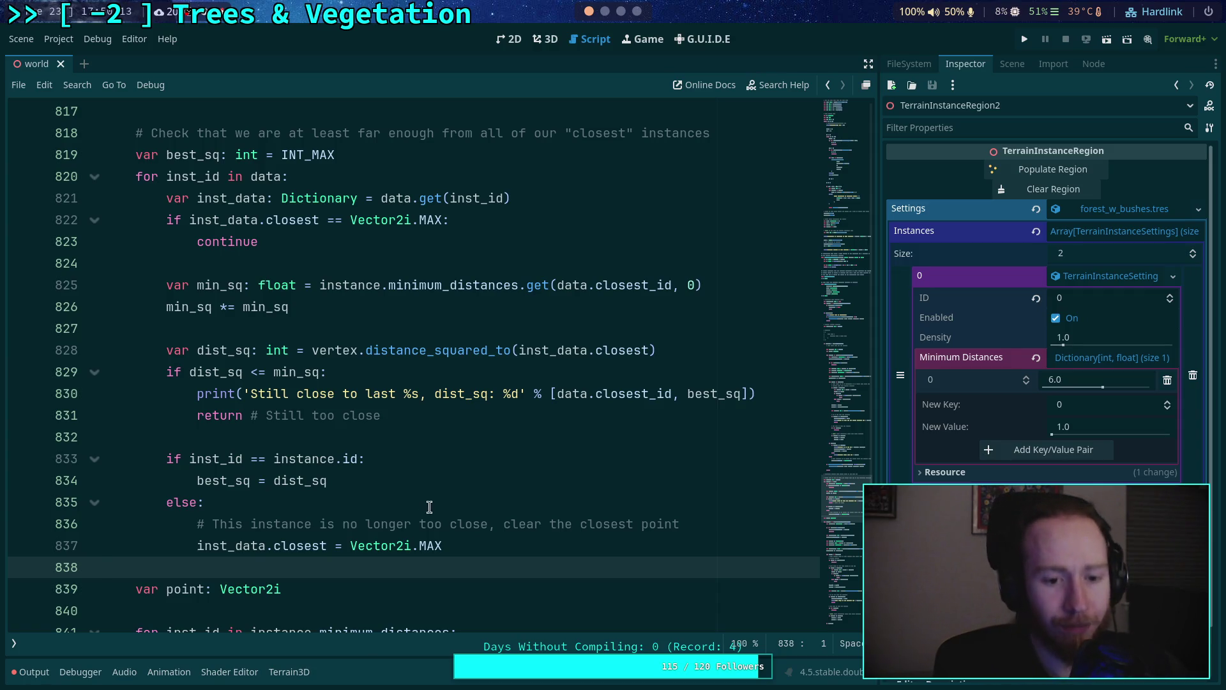
{"action": "scroll", "coordinate": [431, 509], "scroll_direction": "down", "scroll_amount": 2}
{"action": "scroll", "coordinate": [414, 483], "scroll_direction": "down", "scroll_amount": 3}
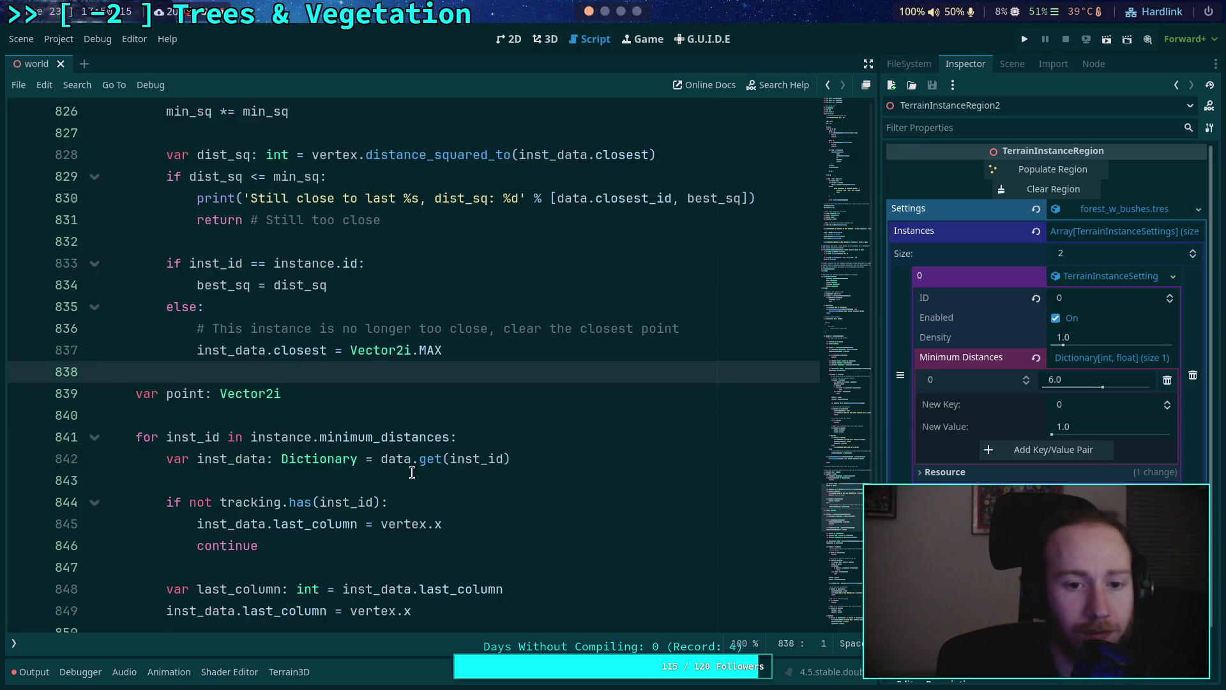
{"action": "left_click", "coordinate": [323, 350]}
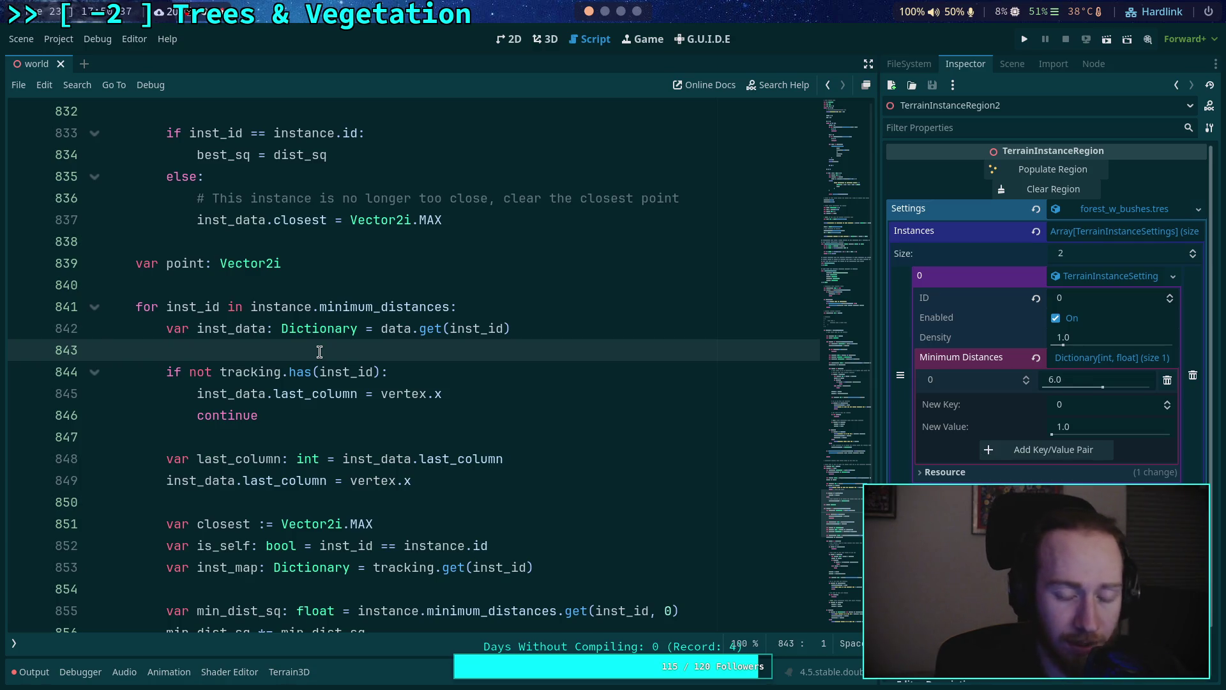
{"action": "double_click", "coordinate": [396, 329]}
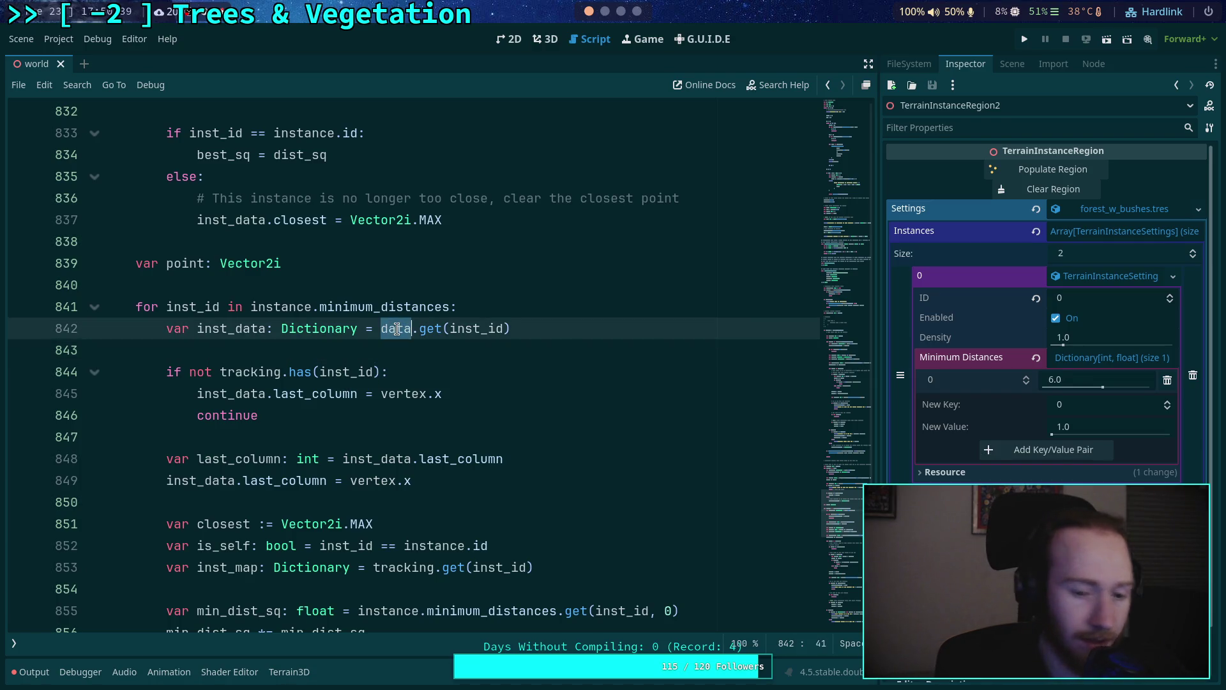
{"action": "key", "text": "ctrl+f"}
{"action": "scroll", "coordinate": [391, 383], "scroll_direction": "down", "scroll_amount": 3}
{"action": "scroll", "coordinate": [389, 416], "scroll_direction": "down", "scroll_amount": 2}
{"action": "scroll", "coordinate": [386, 411], "scroll_direction": "down", "scroll_amount": 9}
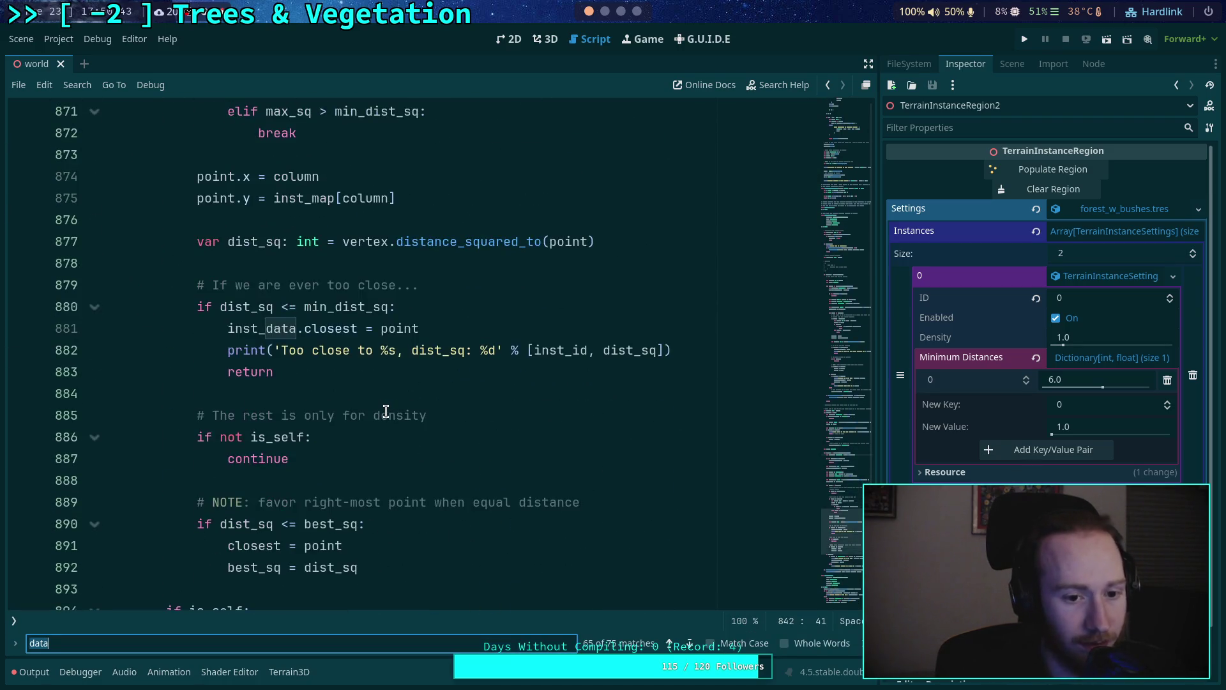
{"action": "scroll", "coordinate": [386, 410], "scroll_direction": "down", "scroll_amount": 6}
{"action": "scroll", "coordinate": [386, 410], "scroll_direction": "up", "scroll_amount": 6}
{"action": "scroll", "coordinate": [386, 411], "scroll_direction": "up", "scroll_amount": 12}
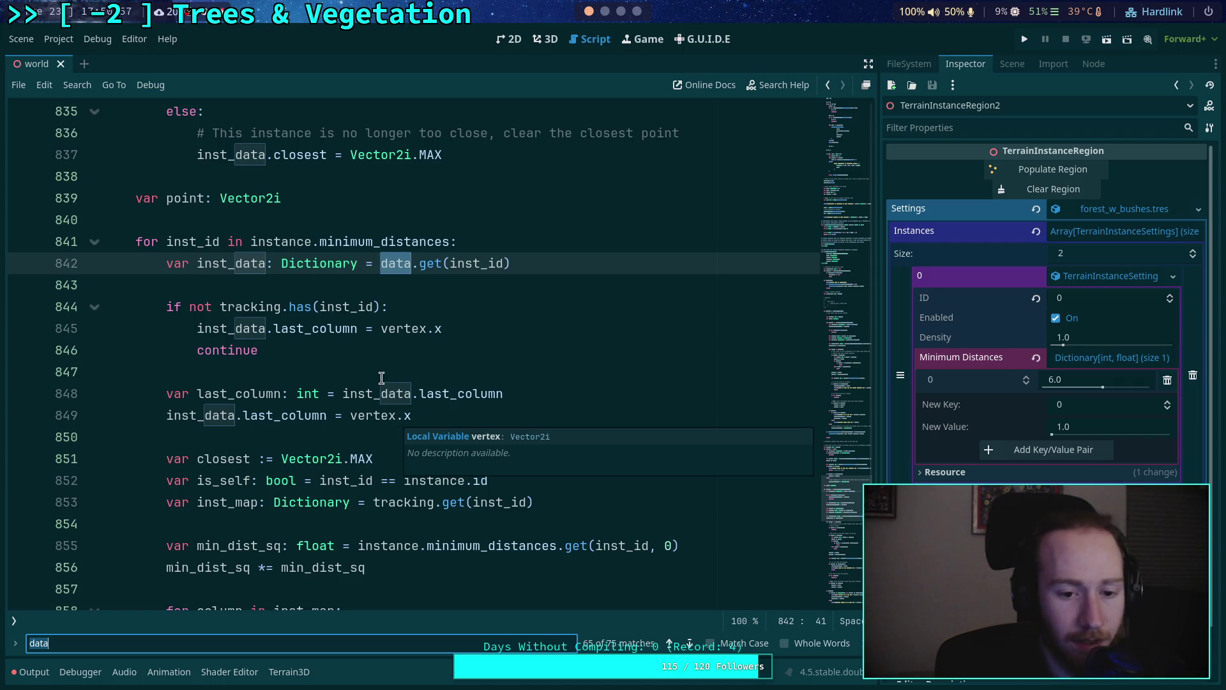
{"action": "left_click", "coordinate": [383, 394]}
{"action": "left_click", "coordinate": [412, 416]}
{"action": "scroll", "coordinate": [356, 444], "scroll_direction": "down", "scroll_amount": 2}
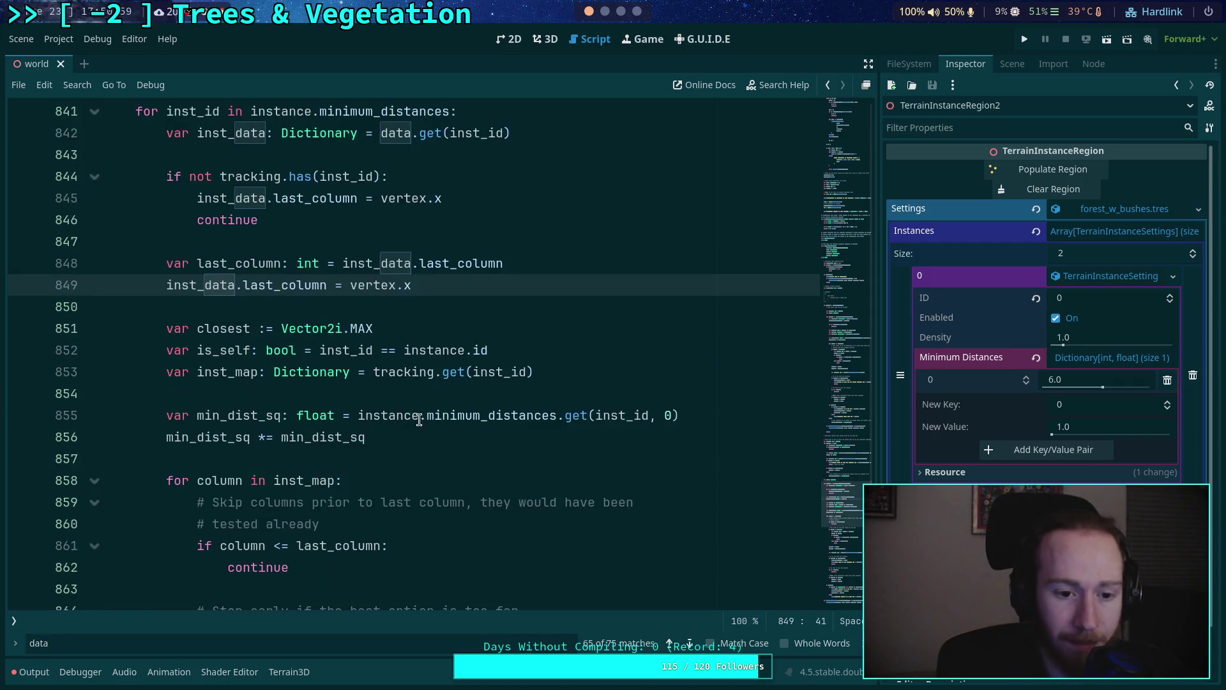
{"action": "scroll", "coordinate": [334, 384], "scroll_direction": "down", "scroll_amount": 1}
{"action": "scroll", "coordinate": [383, 363], "scroll_direction": "up", "scroll_amount": 2}
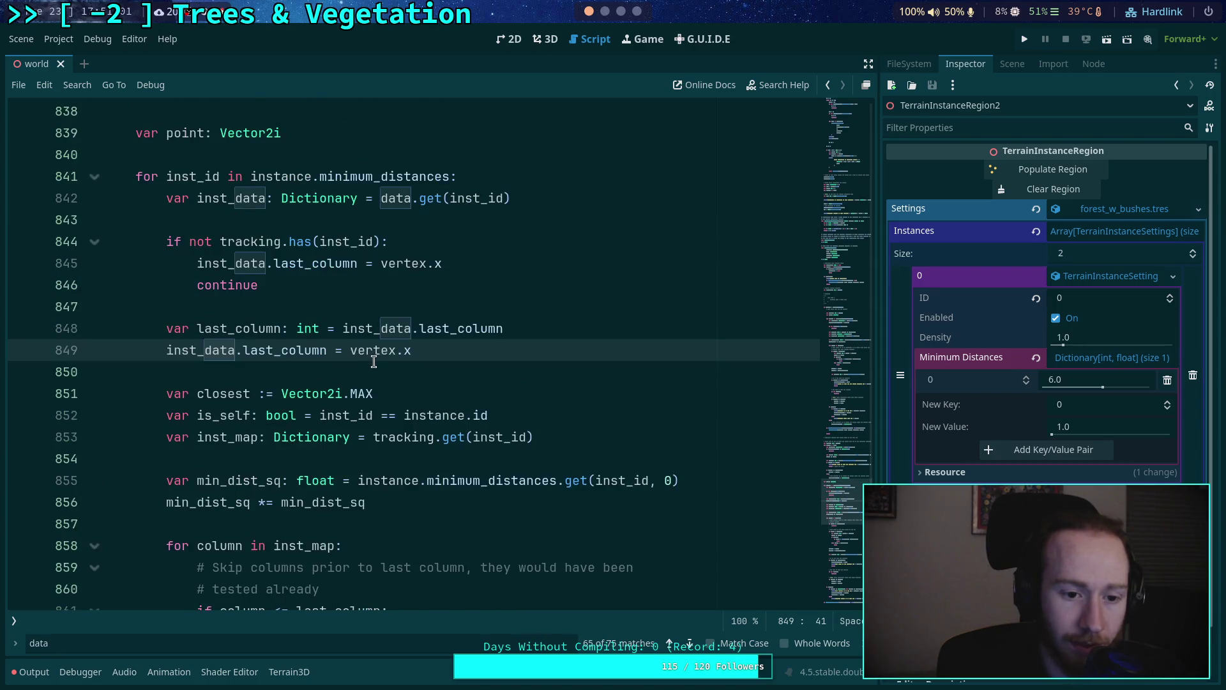
{"action": "double_click", "coordinate": [238, 396]}
{"action": "scroll", "coordinate": [327, 406], "scroll_direction": "down", "scroll_amount": 1}
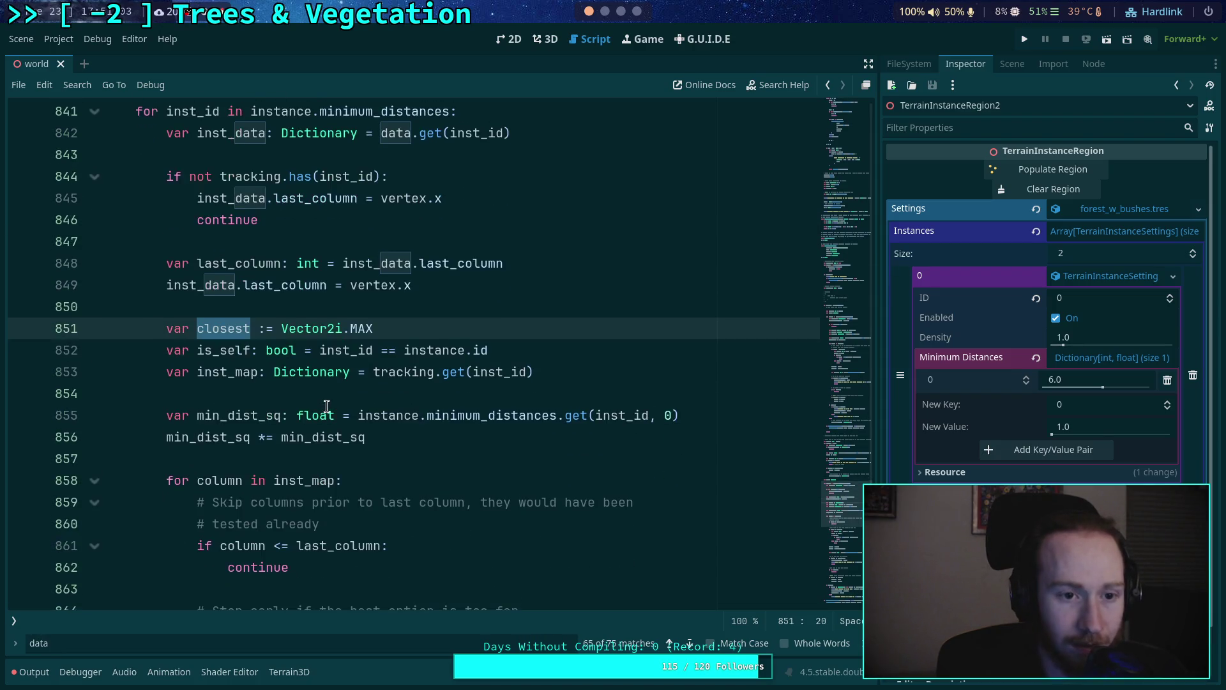
{"action": "double_click", "coordinate": [211, 351]}
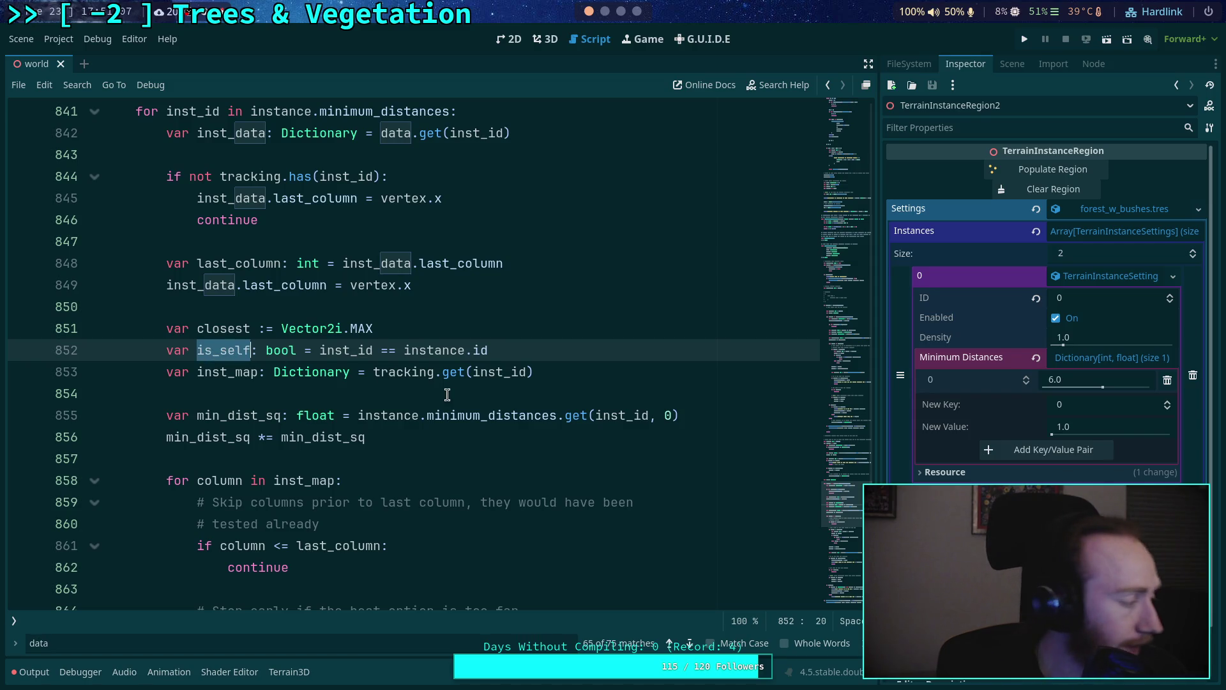
{"action": "scroll", "coordinate": [447, 395], "scroll_direction": "down", "scroll_amount": 1}
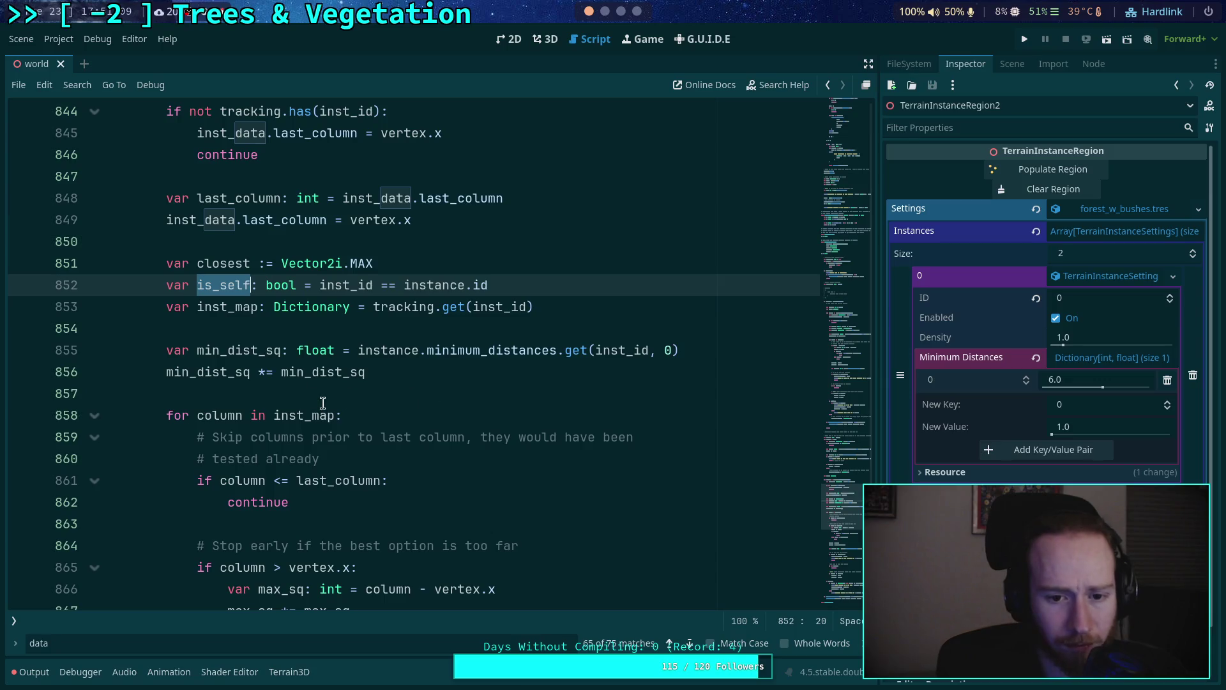
{"action": "double_click", "coordinate": [213, 307]}
{"action": "scroll", "coordinate": [380, 367], "scroll_direction": "down", "scroll_amount": 1}
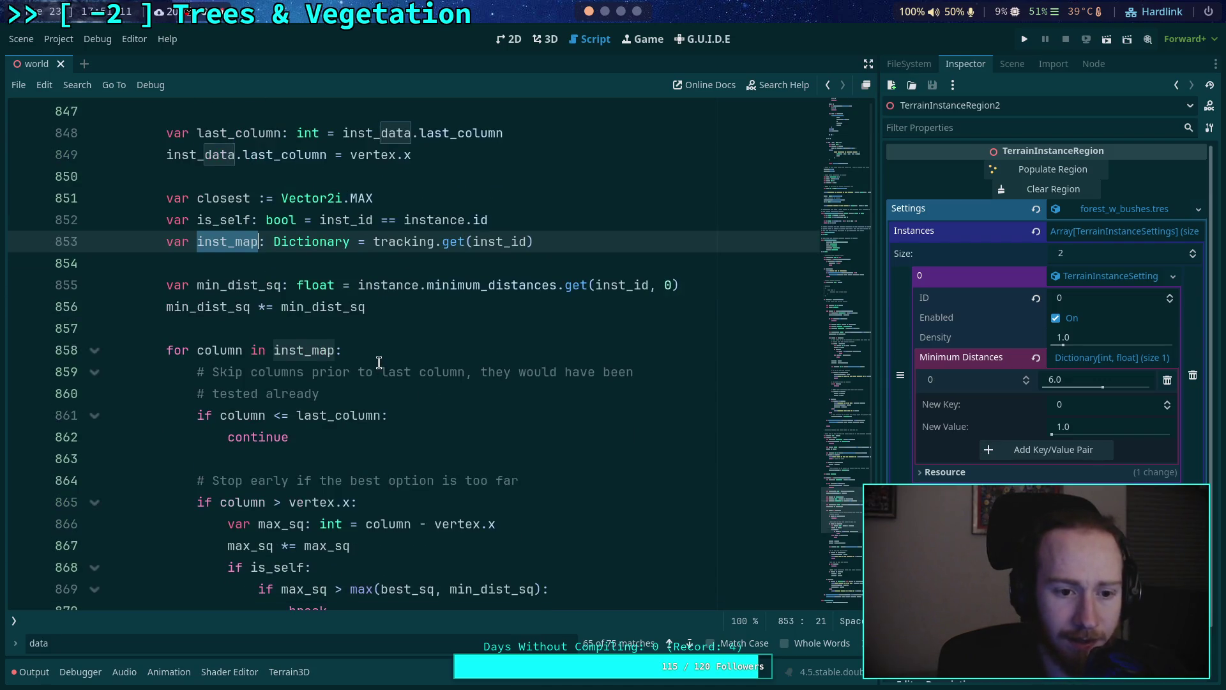
{"action": "double_click", "coordinate": [226, 284]}
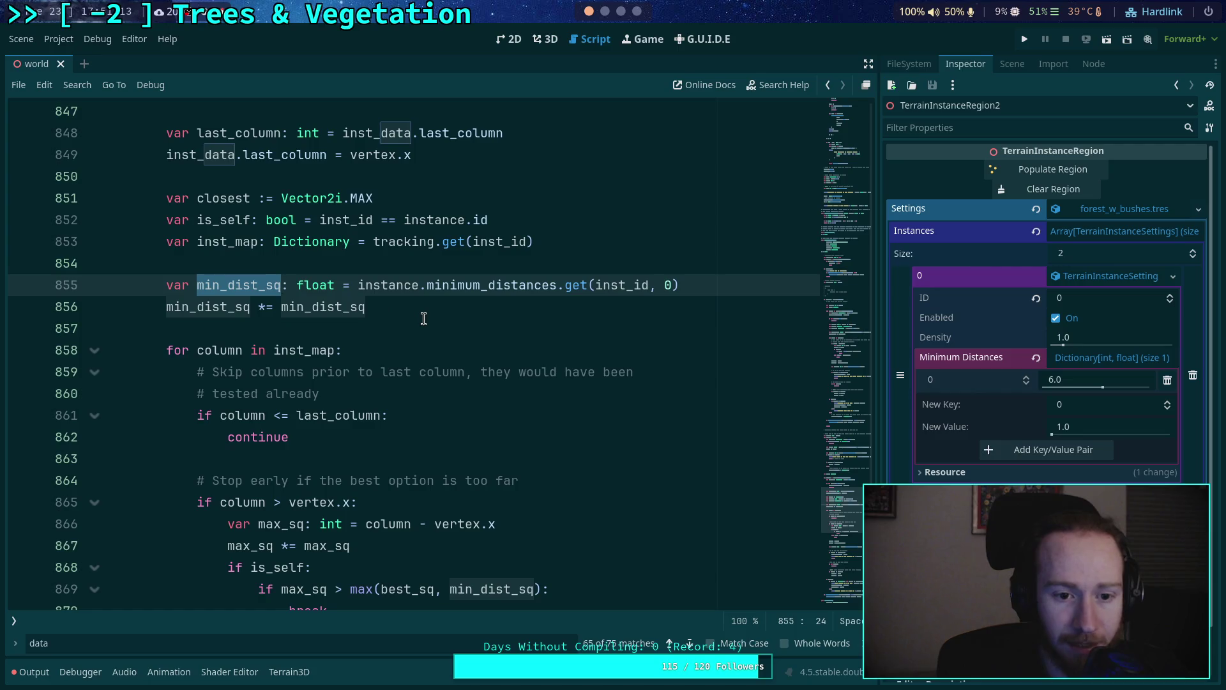
{"action": "scroll", "coordinate": [423, 319], "scroll_direction": "up", "scroll_amount": 1}
{"action": "double_click", "coordinate": [624, 352]}
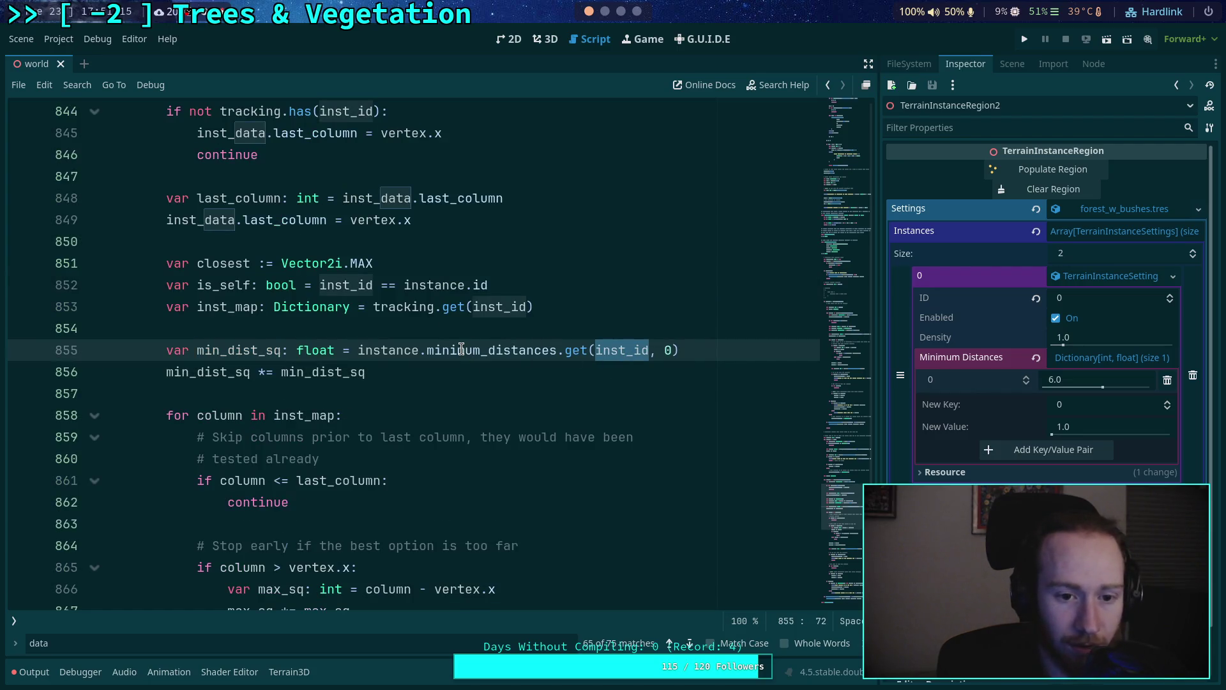
{"action": "scroll", "coordinate": [408, 414], "scroll_direction": "down", "scroll_amount": 3}
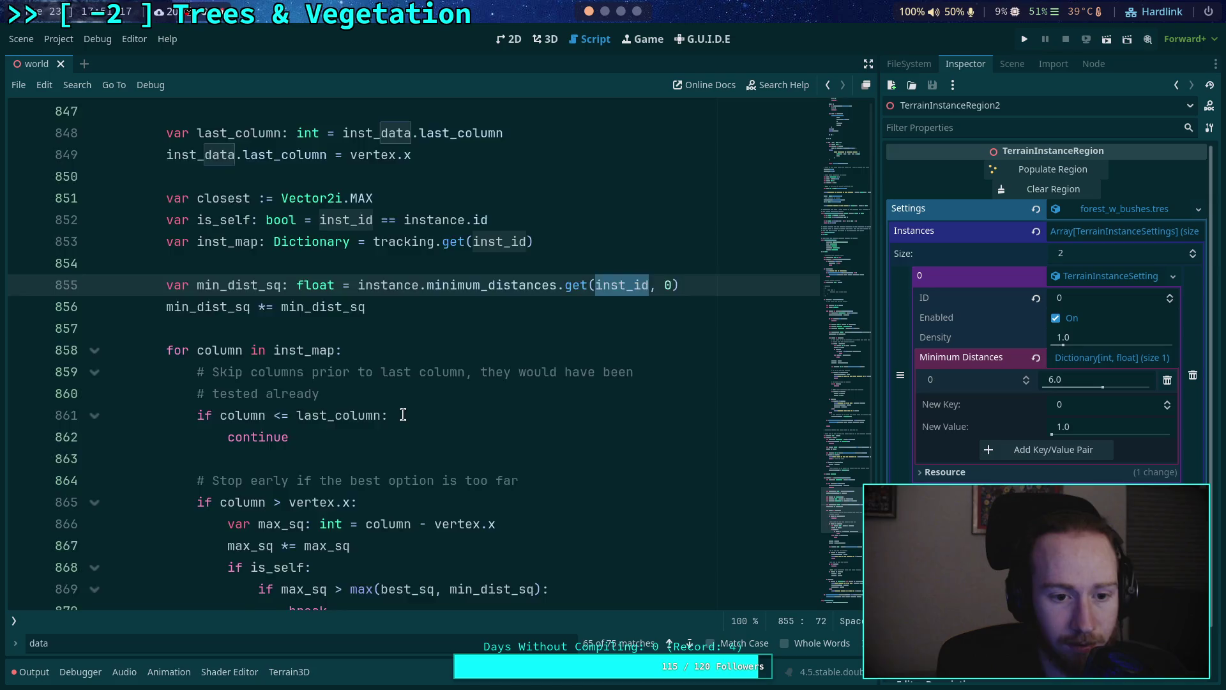
{"action": "scroll", "coordinate": [413, 408], "scroll_direction": "down", "scroll_amount": 1}
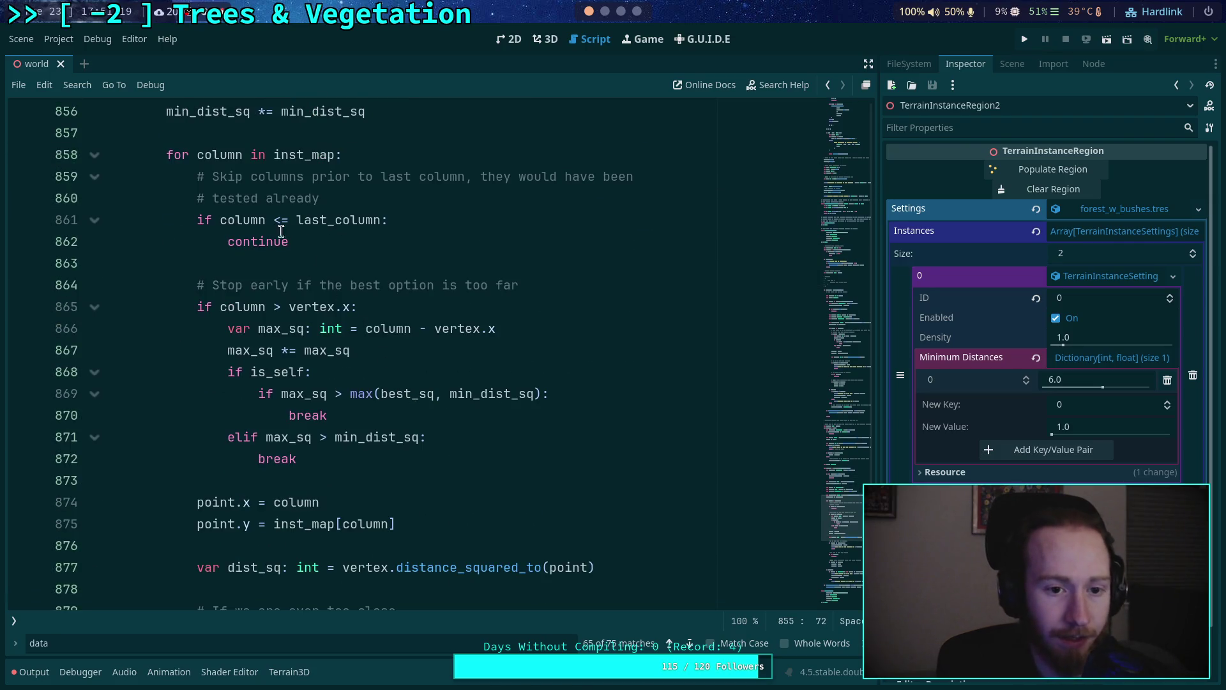
{"action": "left_click", "coordinate": [340, 219]}
{"action": "double_click", "coordinate": [338, 220]}
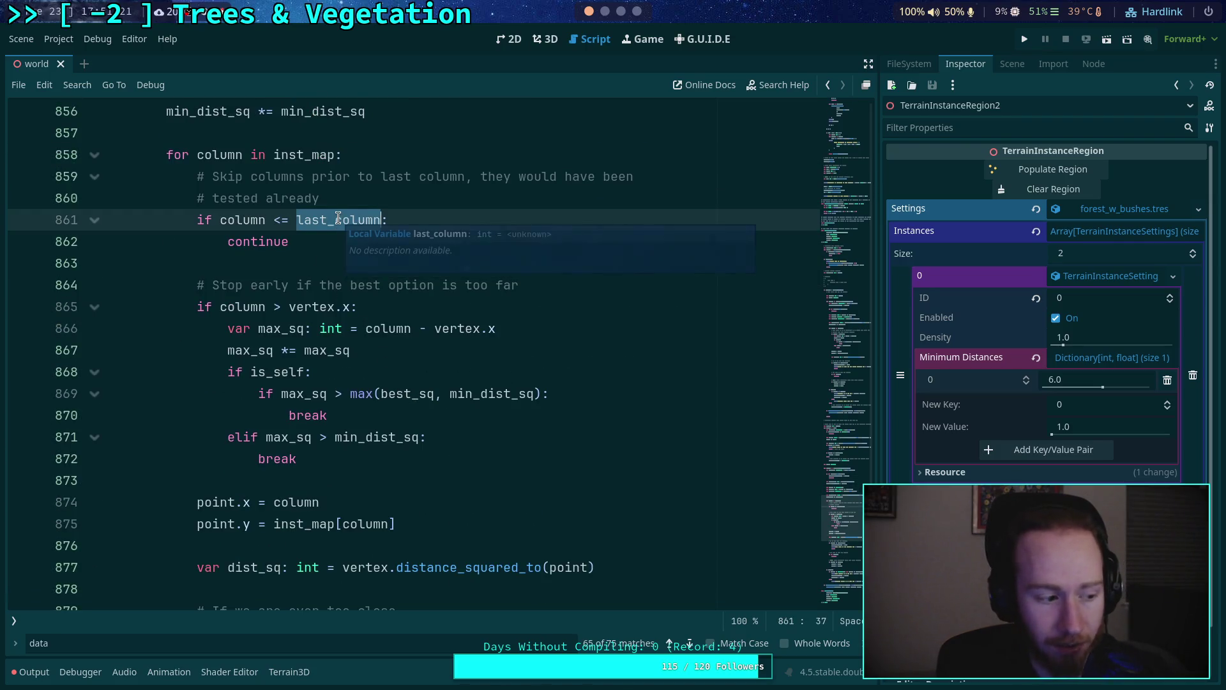
{"action": "scroll", "coordinate": [333, 218], "scroll_direction": "up", "scroll_amount": 3}
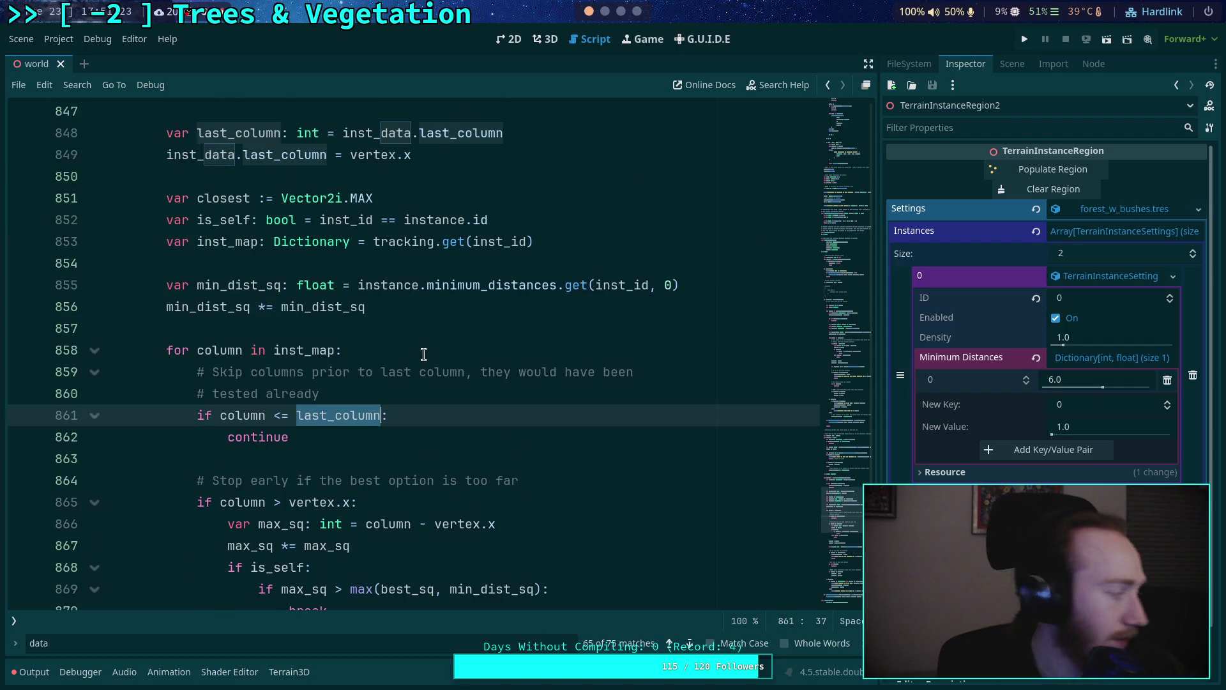
{"action": "scroll", "coordinate": [423, 367], "scroll_direction": "down", "scroll_amount": 2}
{"action": "left_click", "coordinate": [276, 328]}
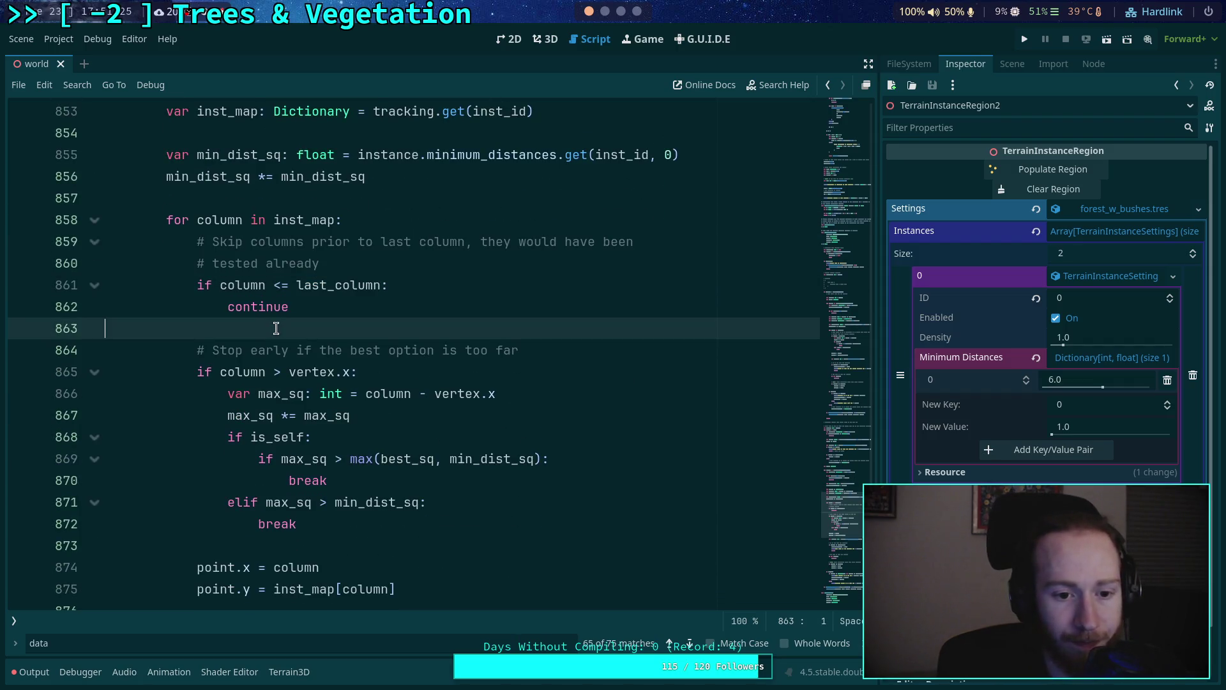
{"action": "scroll", "coordinate": [276, 328], "scroll_direction": "down", "scroll_amount": 1}
{"action": "double_click", "coordinate": [286, 376]}
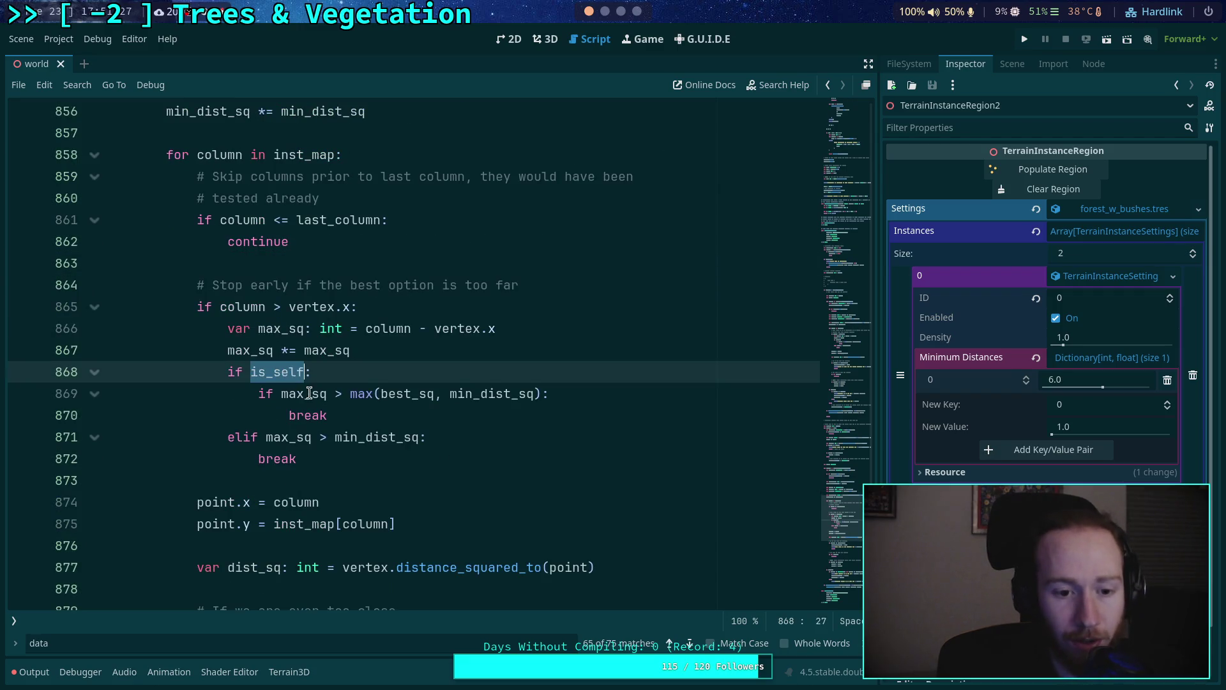
{"action": "double_click", "coordinate": [284, 394]}
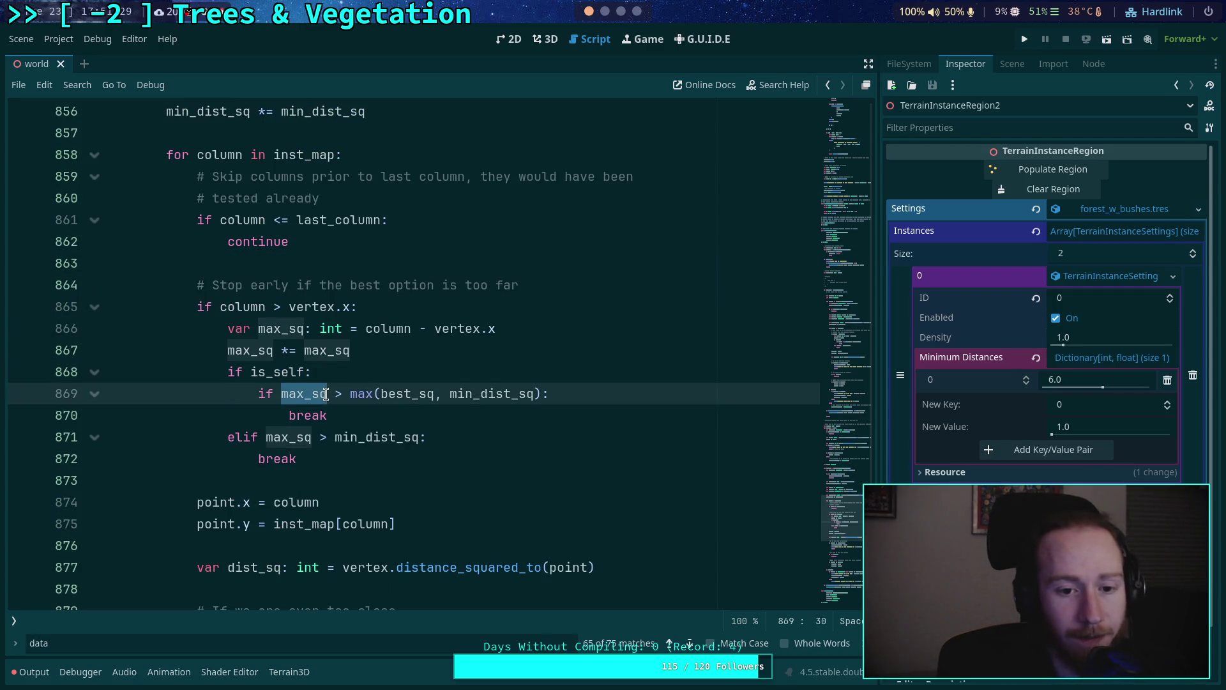
{"action": "mouse_move", "coordinate": [358, 386]}
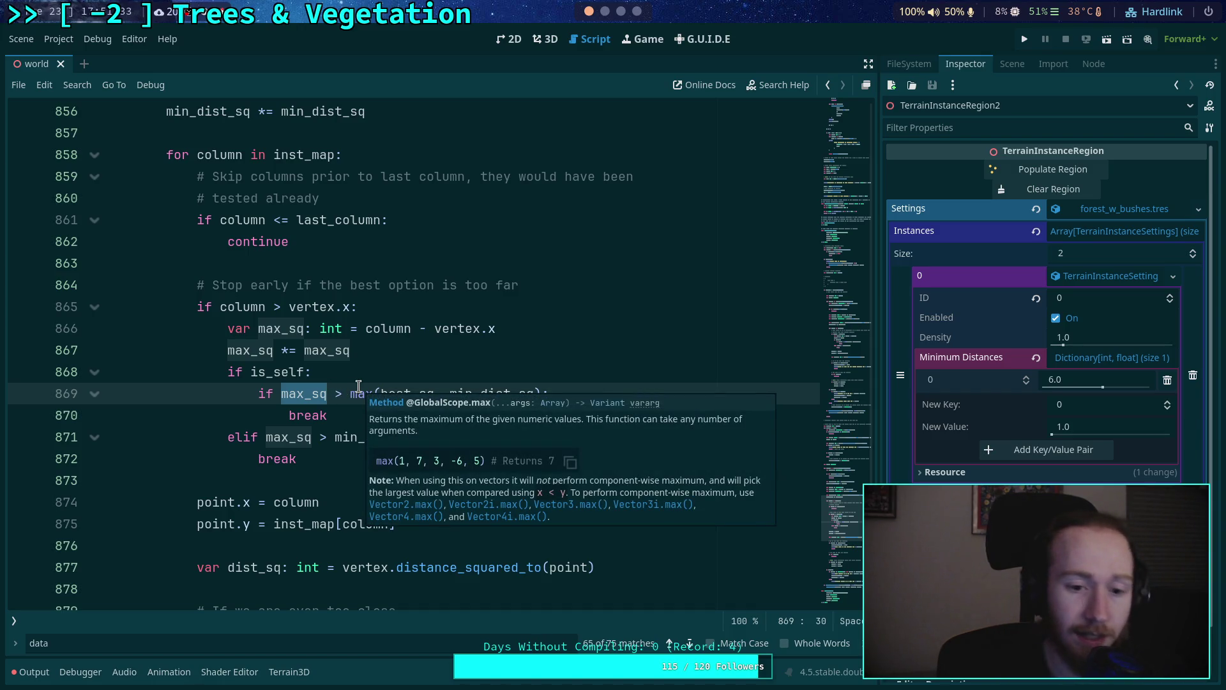
{"action": "mouse_move", "coordinate": [429, 394]}
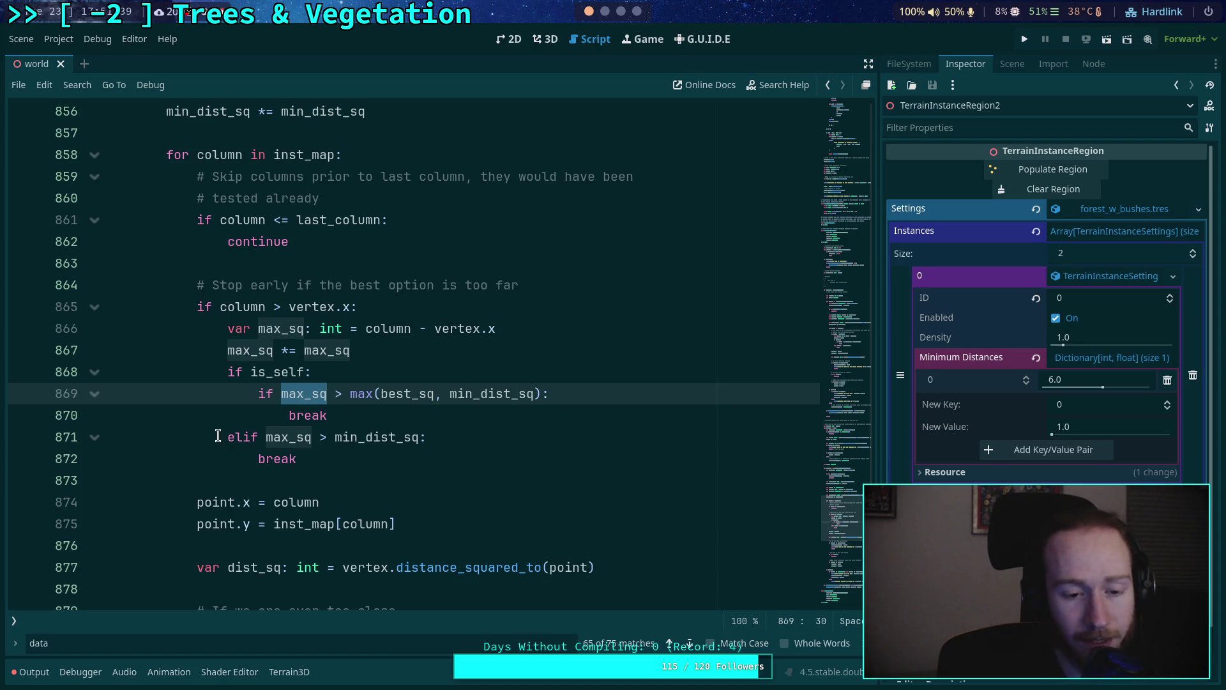
{"action": "double_click", "coordinate": [380, 437]}
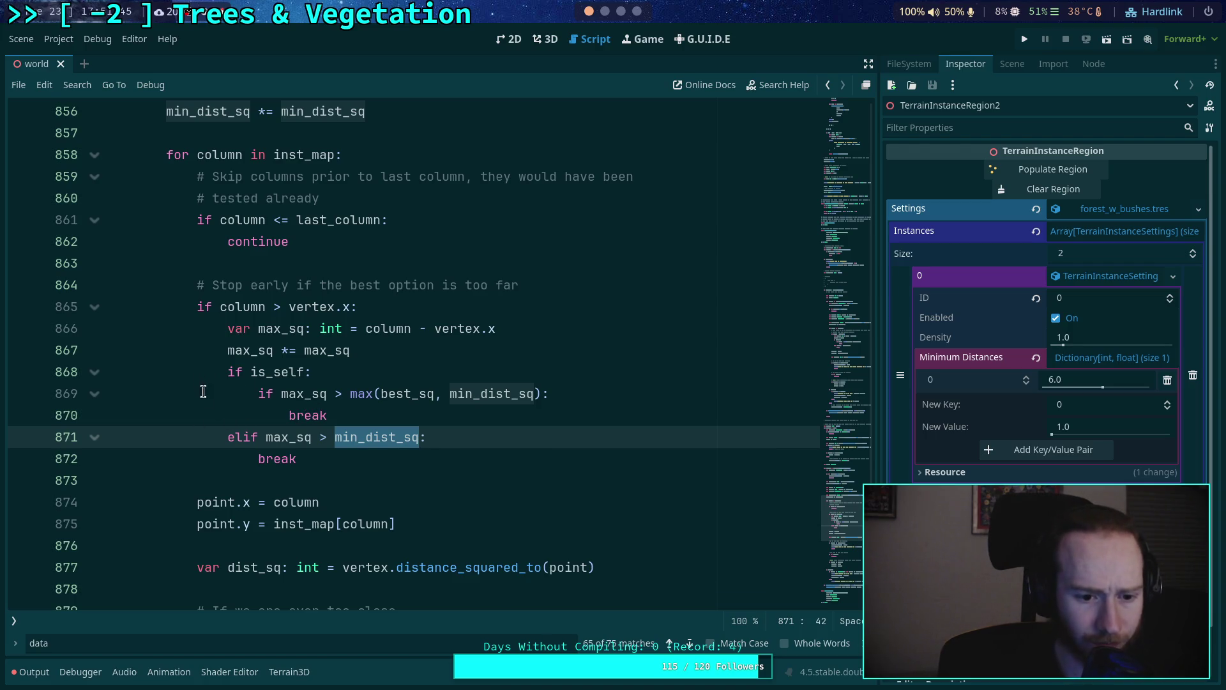
{"action": "scroll", "coordinate": [217, 422], "scroll_direction": "down", "scroll_amount": 1}
{"action": "scroll", "coordinate": [220, 429], "scroll_direction": "down", "scroll_amount": 1}
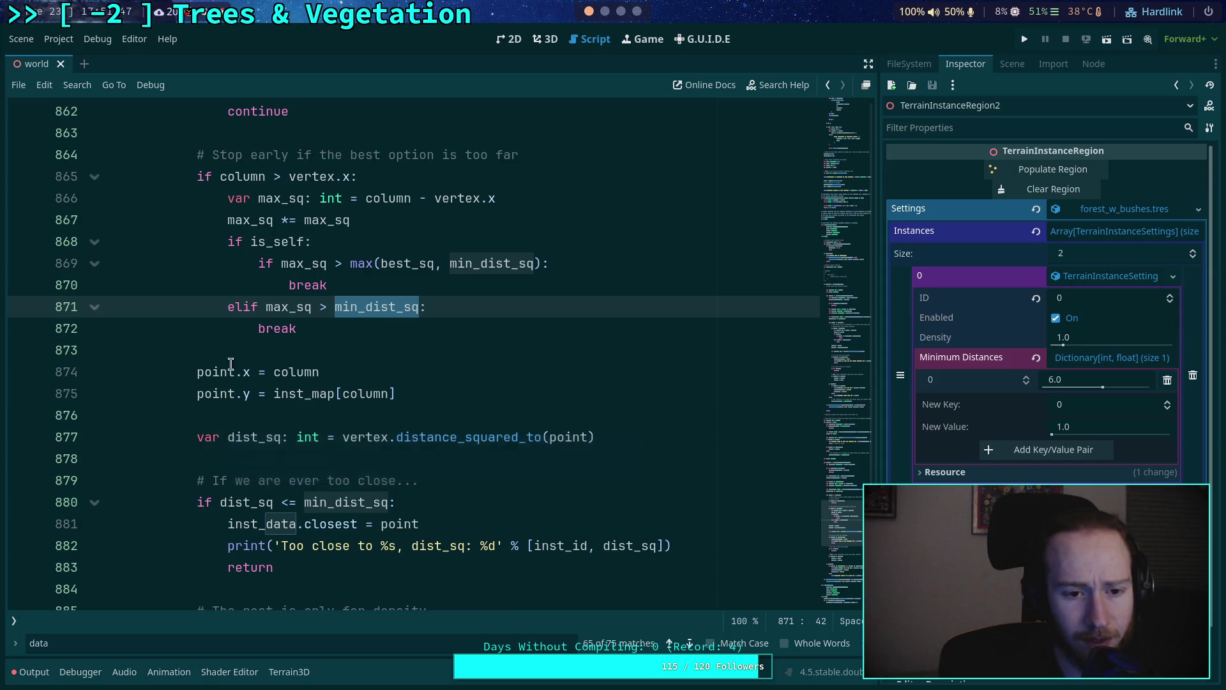
{"action": "left_click", "coordinate": [273, 307]}
{"action": "key", "text": "shift+Up"}
{"action": "key", "text": "Up"}
{"action": "key", "text": "Up"}
{"action": "left_click_drag", "start_coordinate": [243, 307], "coordinate": [329, 331]}
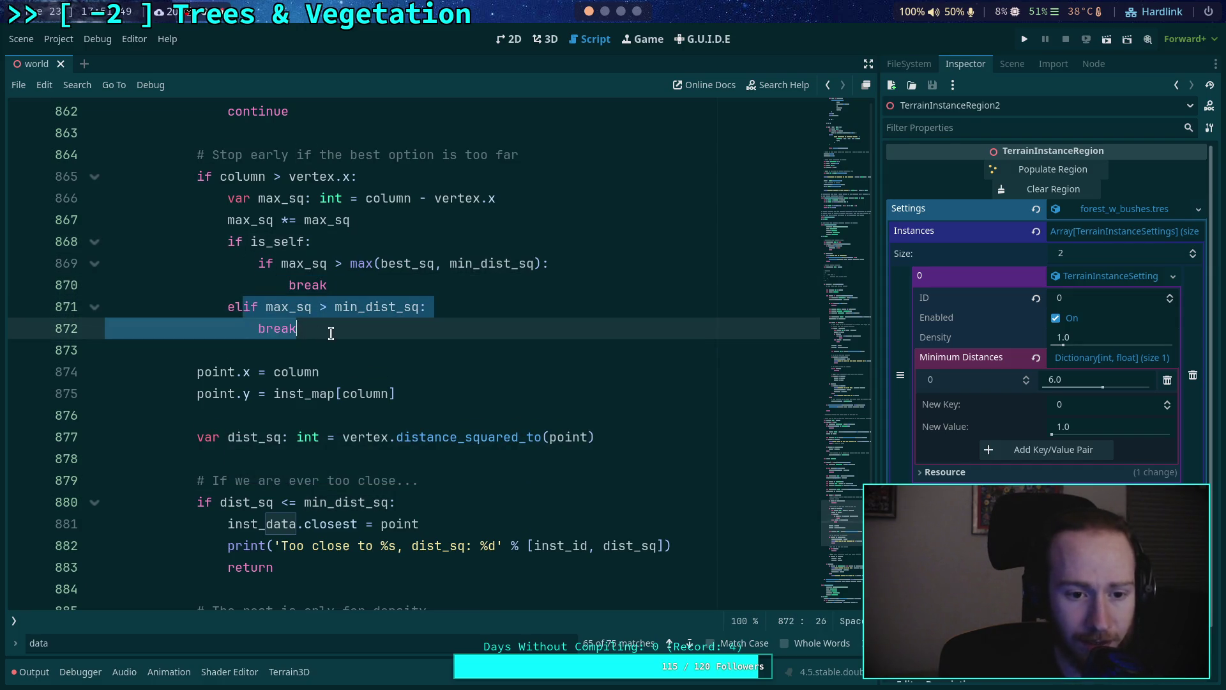
{"action": "left_click", "coordinate": [314, 348]}
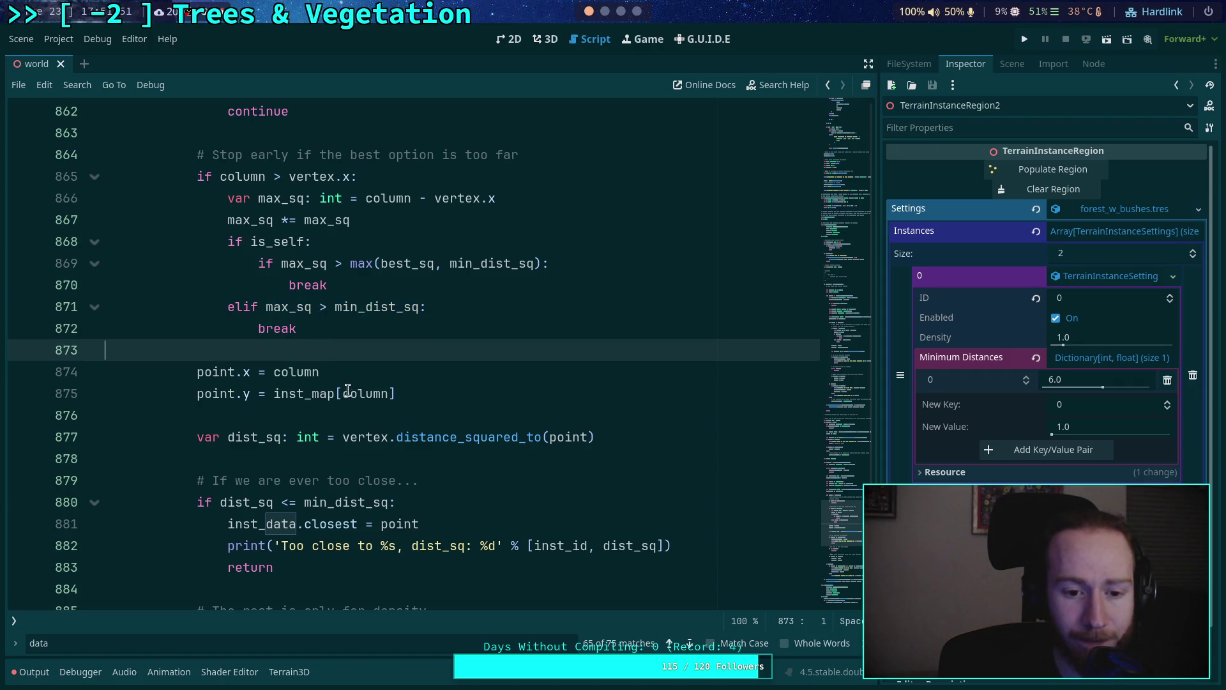
{"action": "scroll", "coordinate": [315, 349], "scroll_direction": "down", "scroll_amount": 1}
{"action": "double_click", "coordinate": [465, 376]}
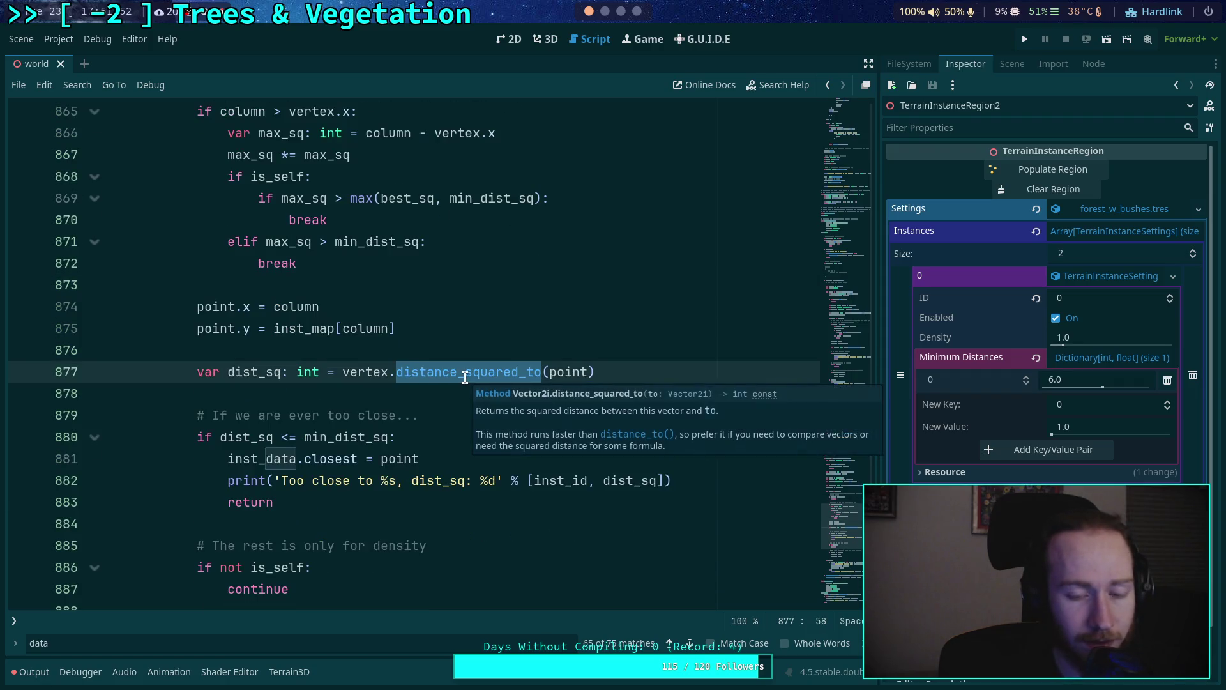
{"action": "left_click", "coordinate": [390, 390]}
{"action": "scroll", "coordinate": [342, 377], "scroll_direction": "down", "scroll_amount": 1}
{"action": "left_click", "coordinate": [283, 375]}
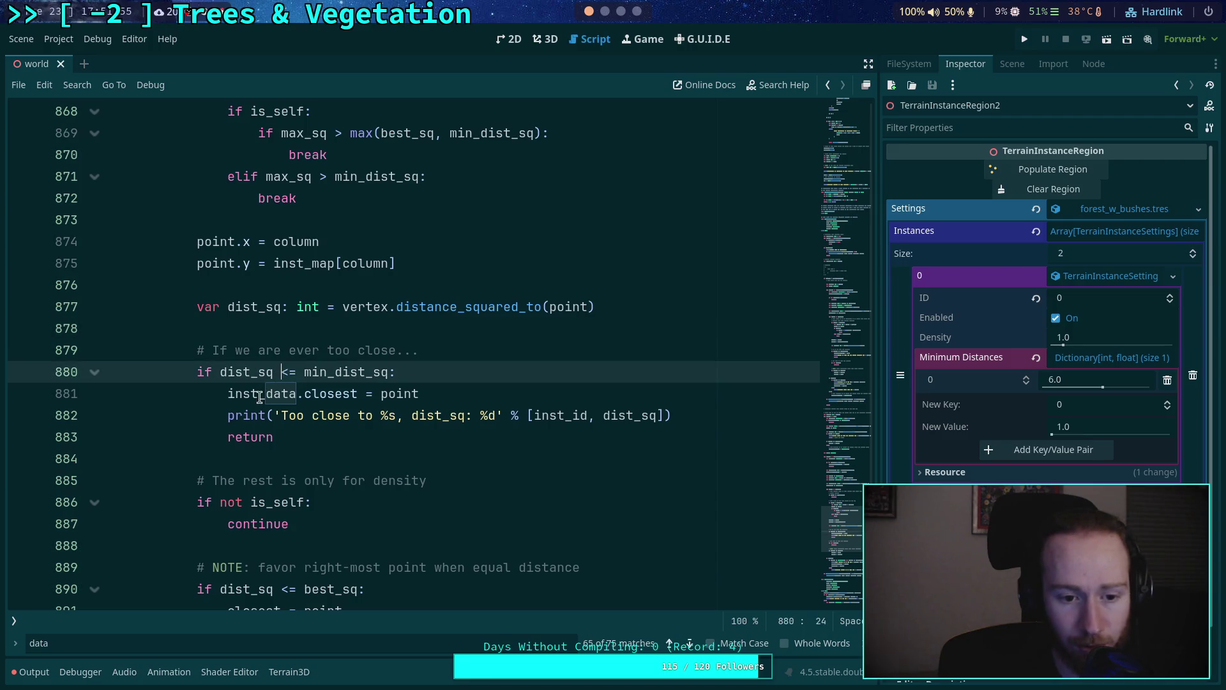
{"action": "double_click", "coordinate": [260, 394]}
{"action": "double_click", "coordinate": [411, 394]}
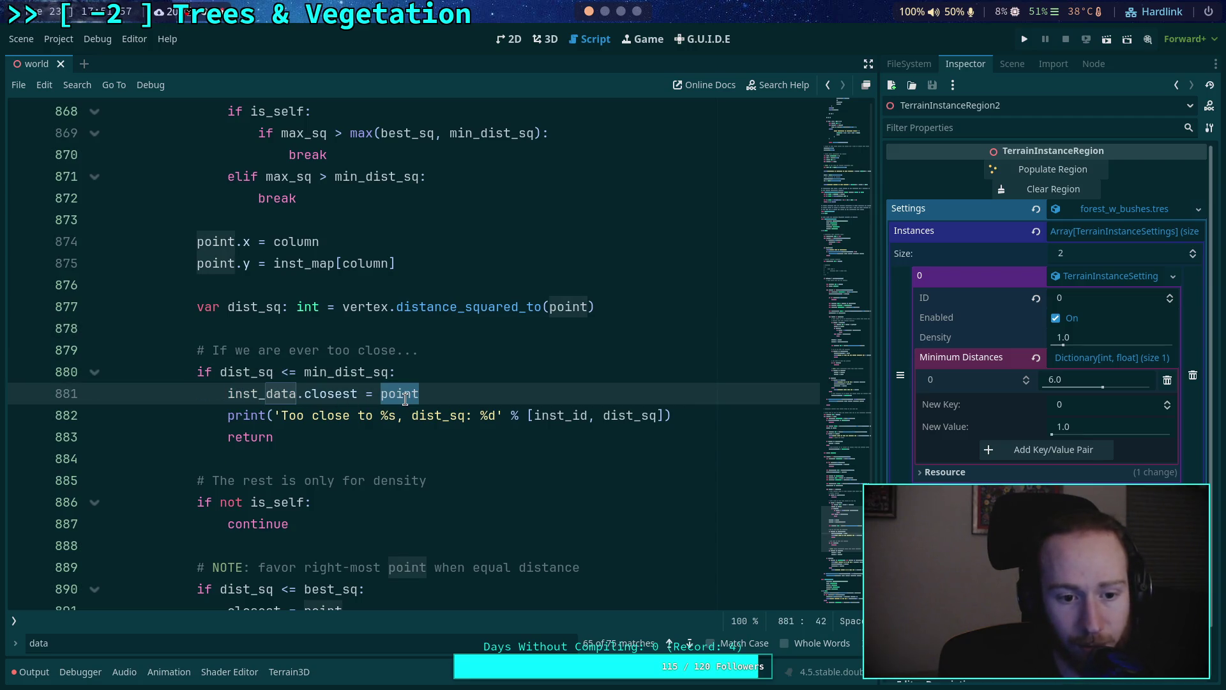
{"action": "left_click_drag", "start_coordinate": [211, 423], "coordinate": [694, 423]}
{"action": "left_click_drag", "start_coordinate": [415, 438], "coordinate": [184, 435]}
{"action": "scroll", "coordinate": [185, 435], "scroll_direction": "down", "scroll_amount": 2}
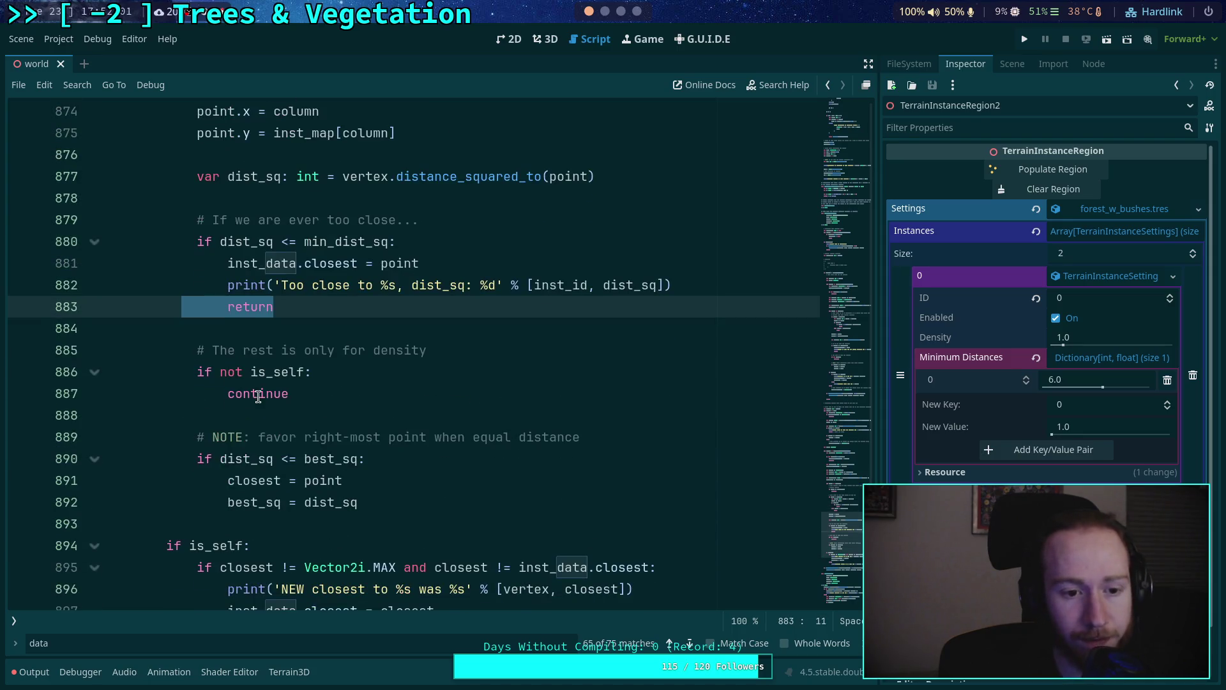
{"action": "left_click", "coordinate": [253, 397]}
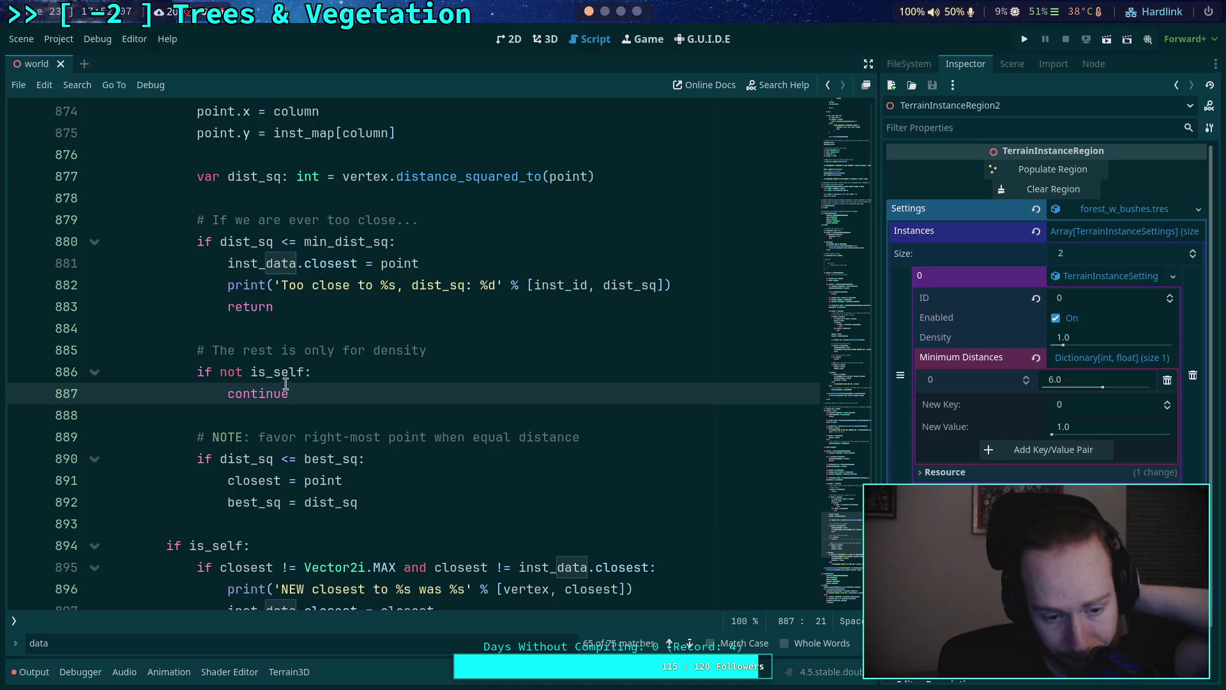
{"action": "mouse_move", "coordinate": [288, 376]}
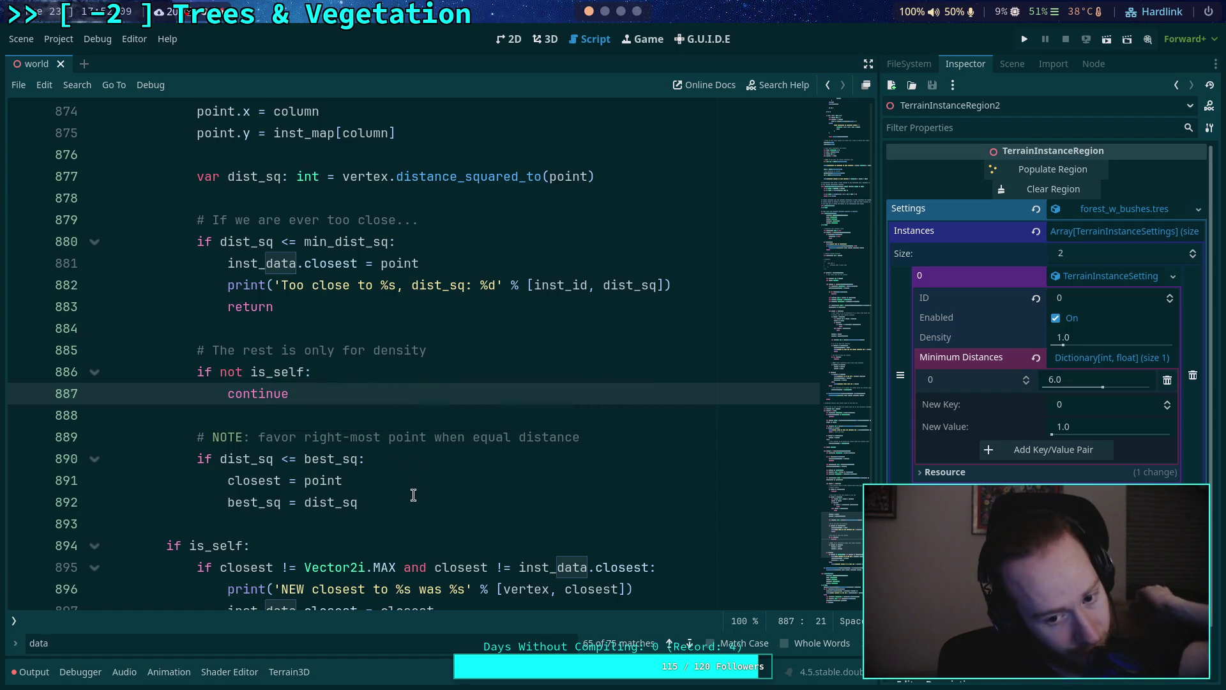
{"action": "double_click", "coordinate": [243, 480]}
{"action": "scroll", "coordinate": [396, 482], "scroll_direction": "down", "scroll_amount": 1}
{"action": "scroll", "coordinate": [396, 482], "scroll_direction": "down", "scroll_amount": 1}
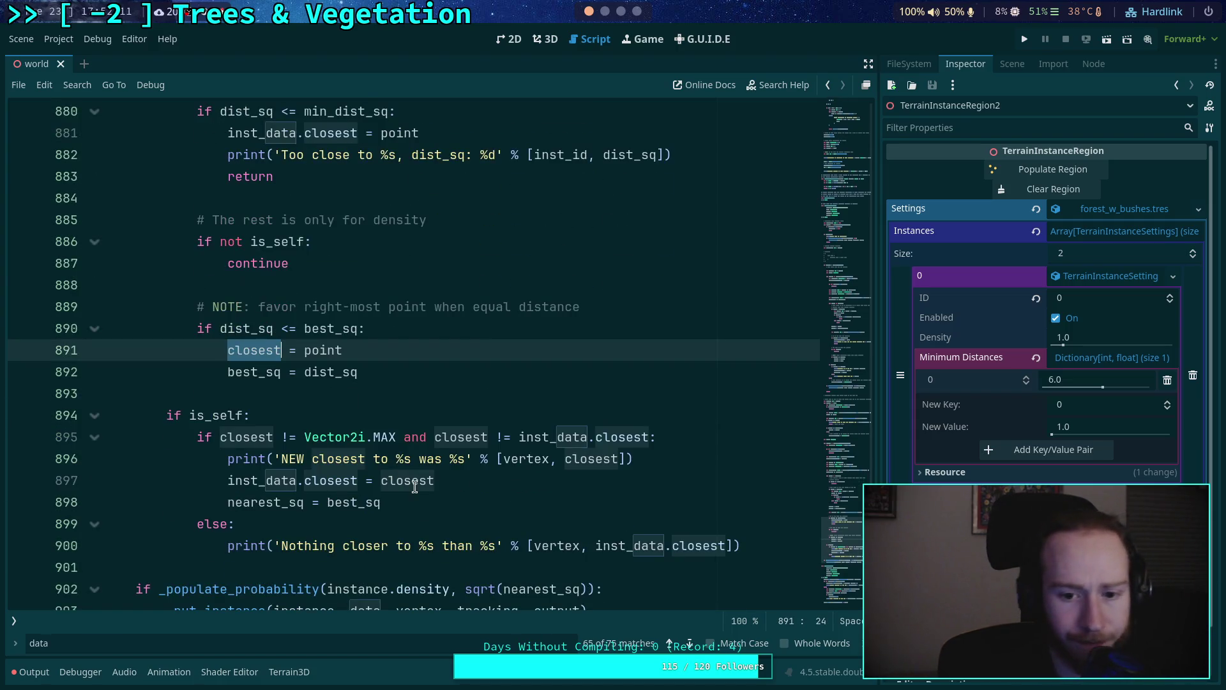
{"action": "scroll", "coordinate": [422, 480], "scroll_direction": "down", "scroll_amount": 2}
{"action": "scroll", "coordinate": [432, 462], "scroll_direction": "up", "scroll_amount": 1}
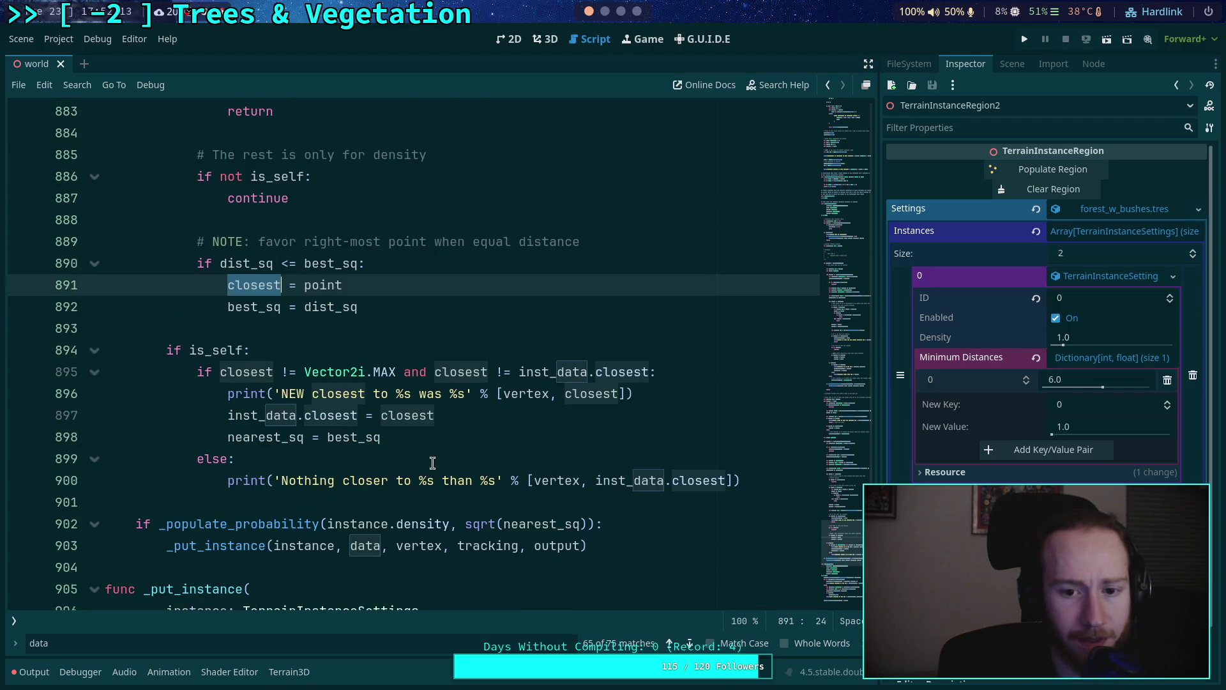
{"action": "double_click", "coordinate": [258, 307]}
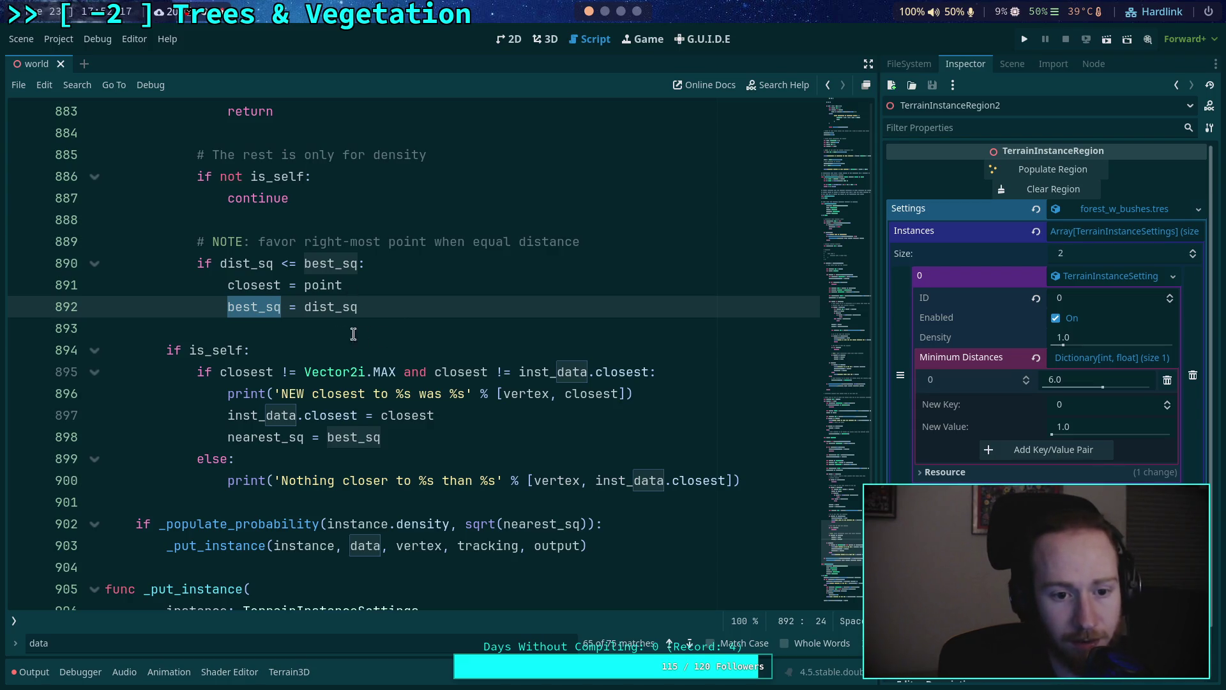
{"action": "double_click", "coordinate": [237, 373]}
{"action": "left_click_drag", "start_coordinate": [512, 371], "coordinate": [650, 372]}
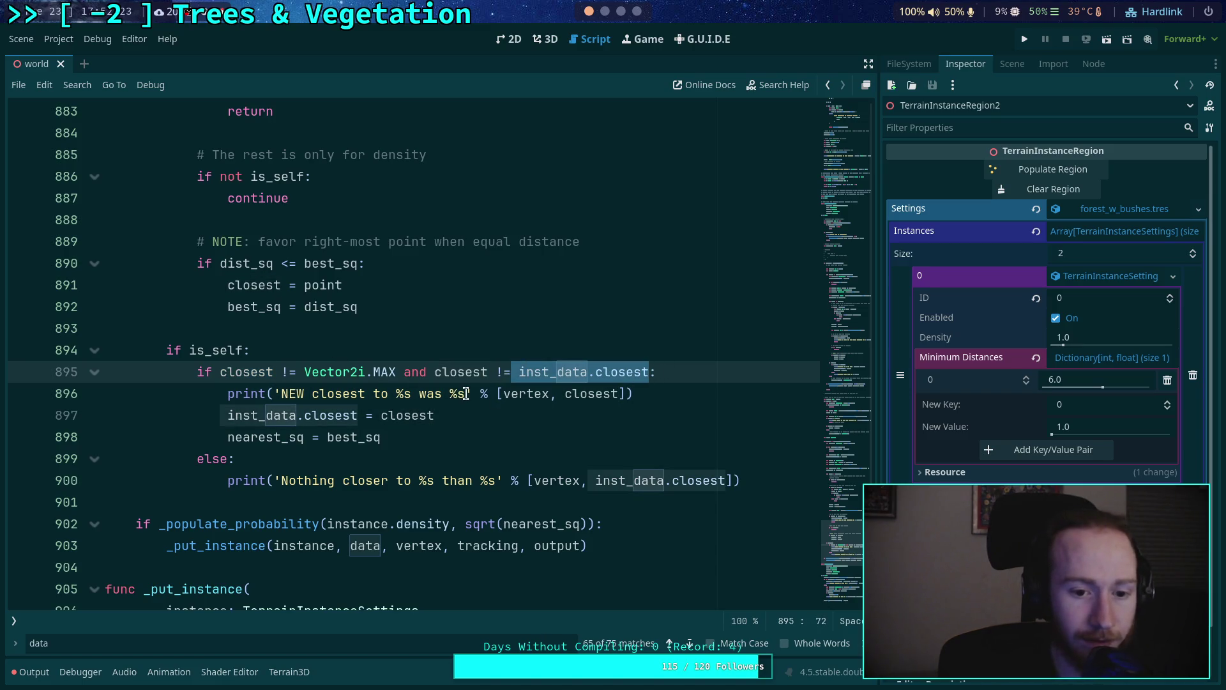
{"action": "left_click", "coordinate": [374, 396]}
{"action": "left_click_drag", "start_coordinate": [229, 394], "coordinate": [596, 394]}
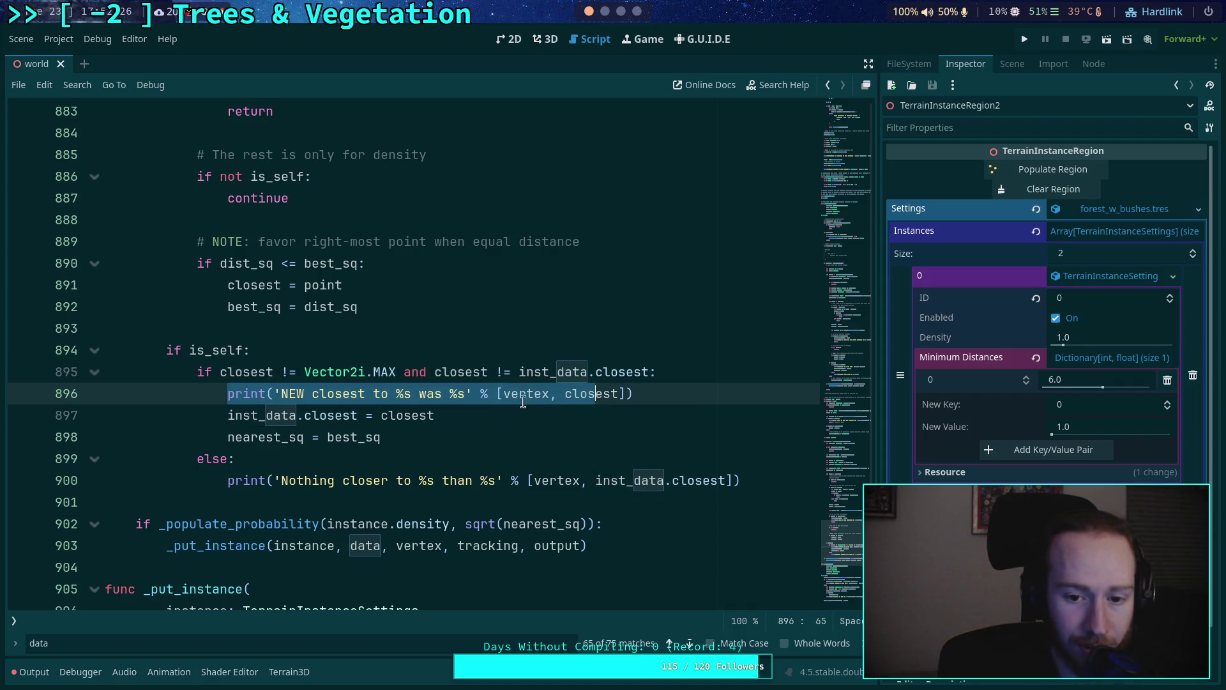
{"action": "double_click", "coordinate": [276, 425]}
{"action": "left_click_drag", "start_coordinate": [251, 437], "coordinate": [436, 433]}
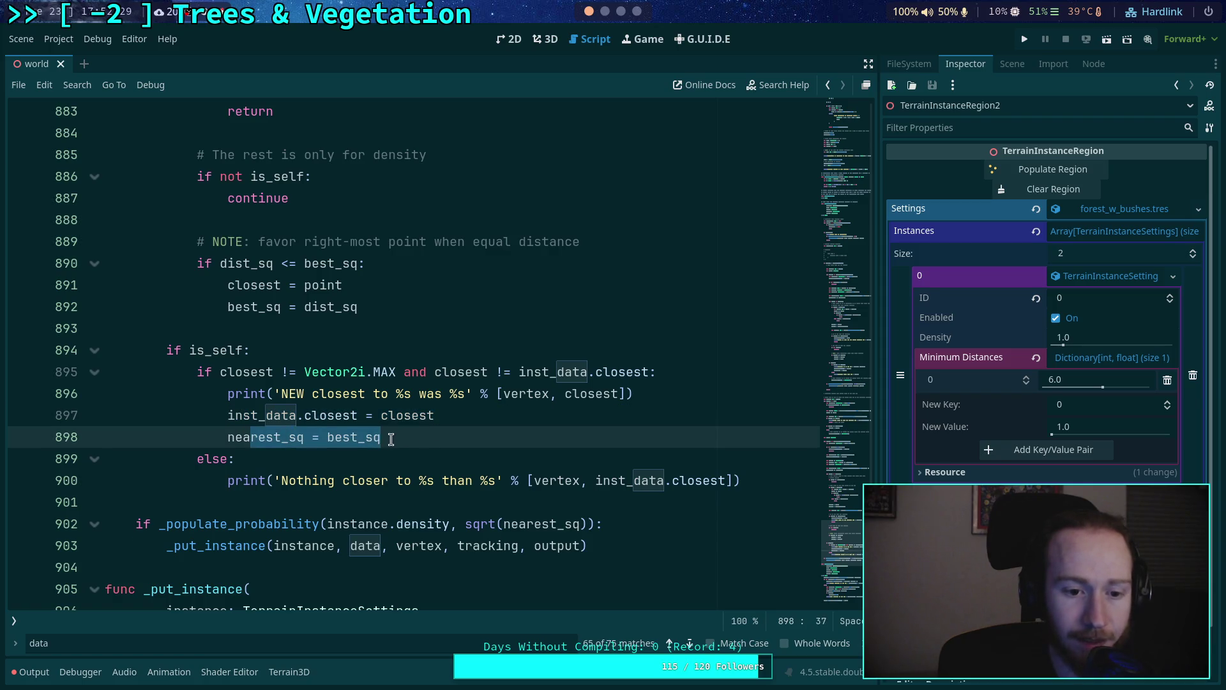
{"action": "double_click", "coordinate": [282, 437]}
{"action": "scroll", "coordinate": [301, 377], "scroll_direction": "up", "scroll_amount": 15}
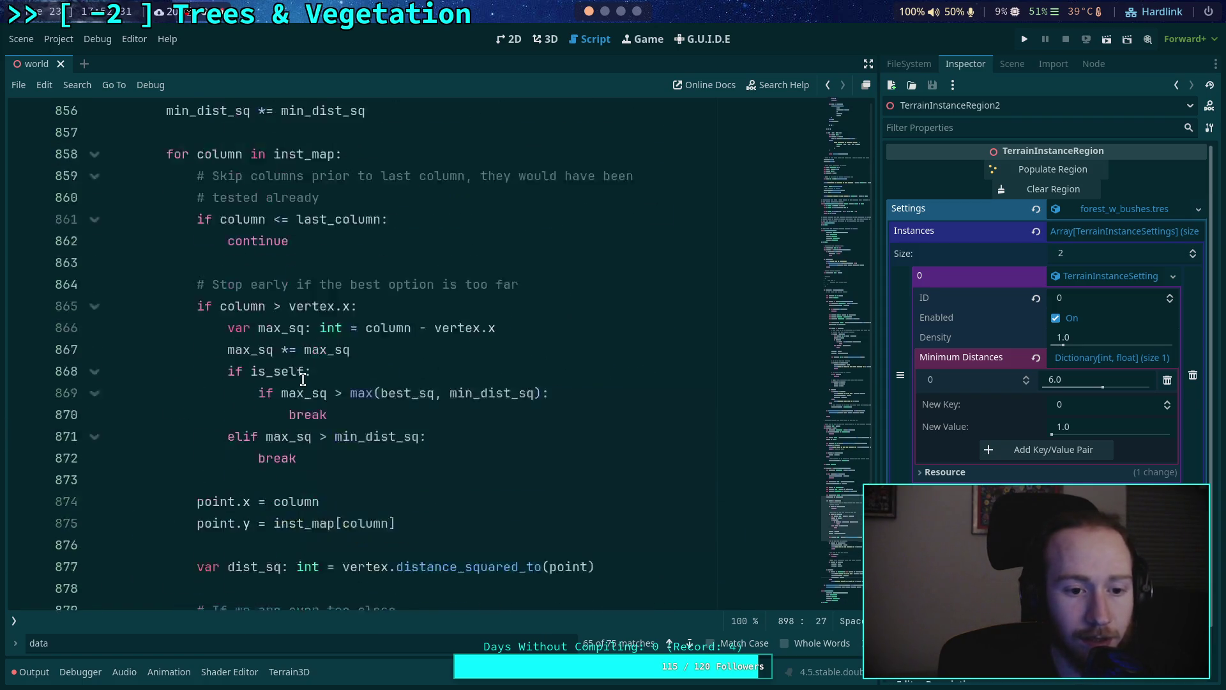
Fold the if-block at line 748 and go to the best_sq assignment on line 834
{"action": "scroll", "coordinate": [302, 380], "scroll_direction": "up", "scroll_amount": 4}
{"action": "scroll", "coordinate": [303, 380], "scroll_direction": "up", "scroll_amount": 17}
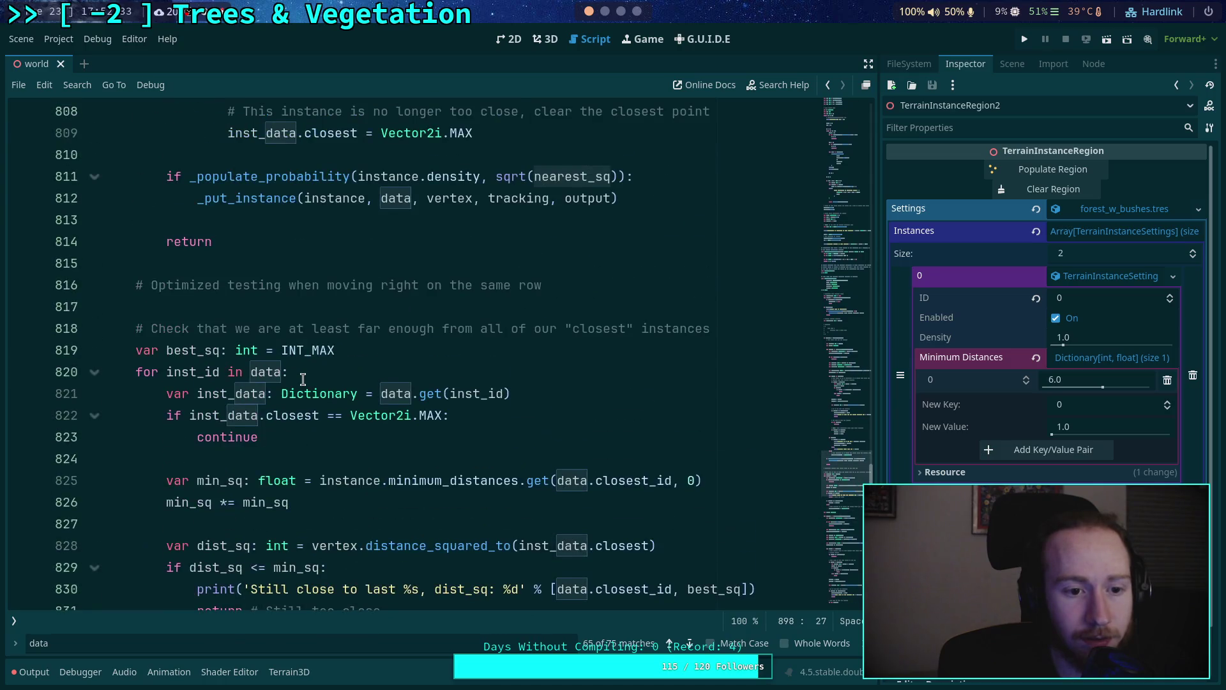
{"action": "scroll", "coordinate": [303, 379], "scroll_direction": "up", "scroll_amount": 15}
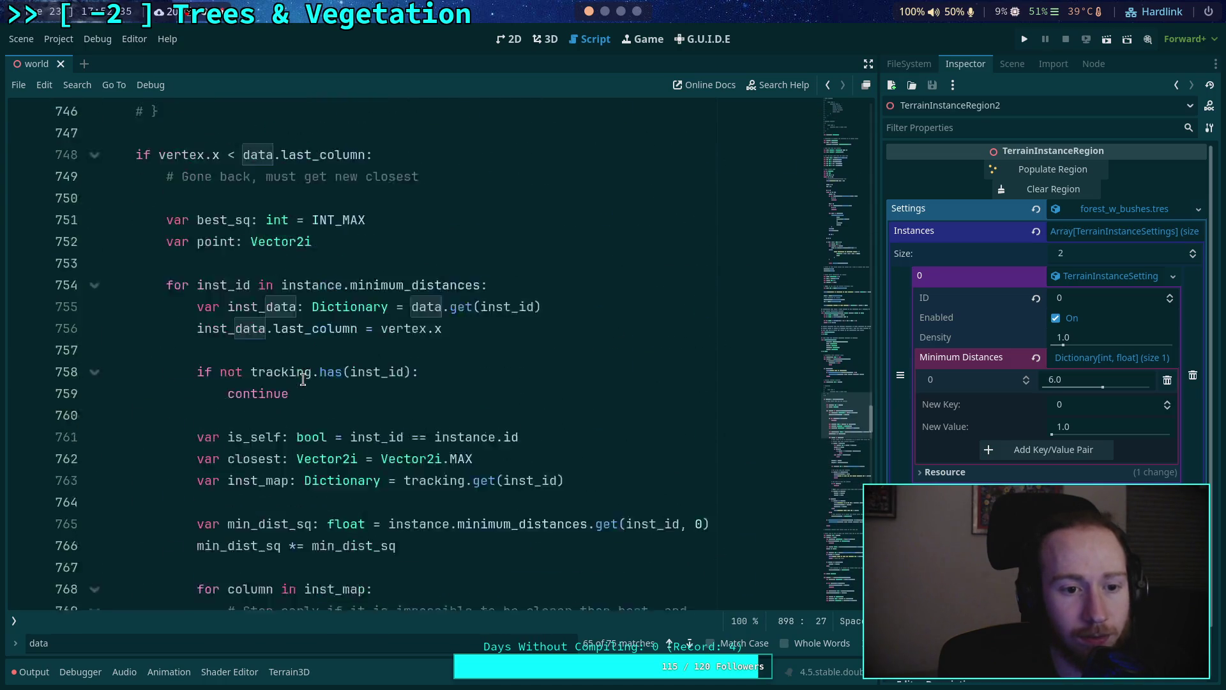
{"action": "scroll", "coordinate": [196, 377], "scroll_direction": "down", "scroll_amount": 6}
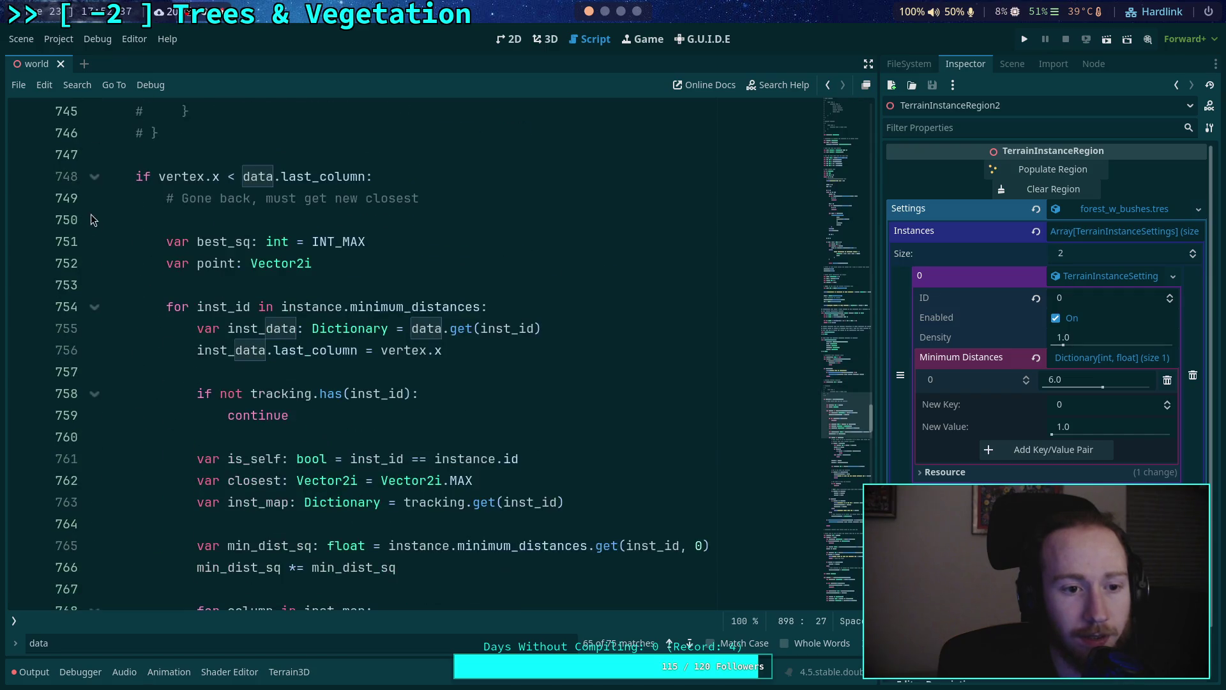
{"action": "left_click", "coordinate": [94, 186]}
{"action": "scroll", "coordinate": [122, 317], "scroll_direction": "down", "scroll_amount": 2}
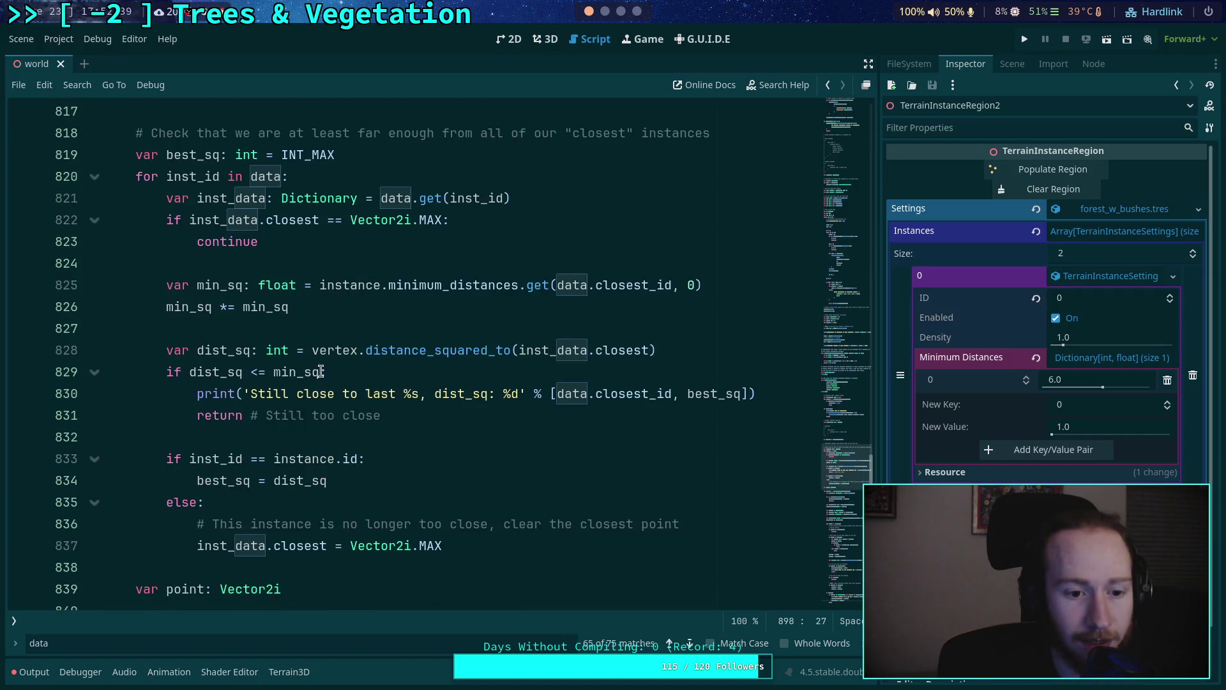
{"action": "scroll", "coordinate": [289, 498], "scroll_direction": "down", "scroll_amount": 1}
{"action": "left_click", "coordinate": [329, 416]}
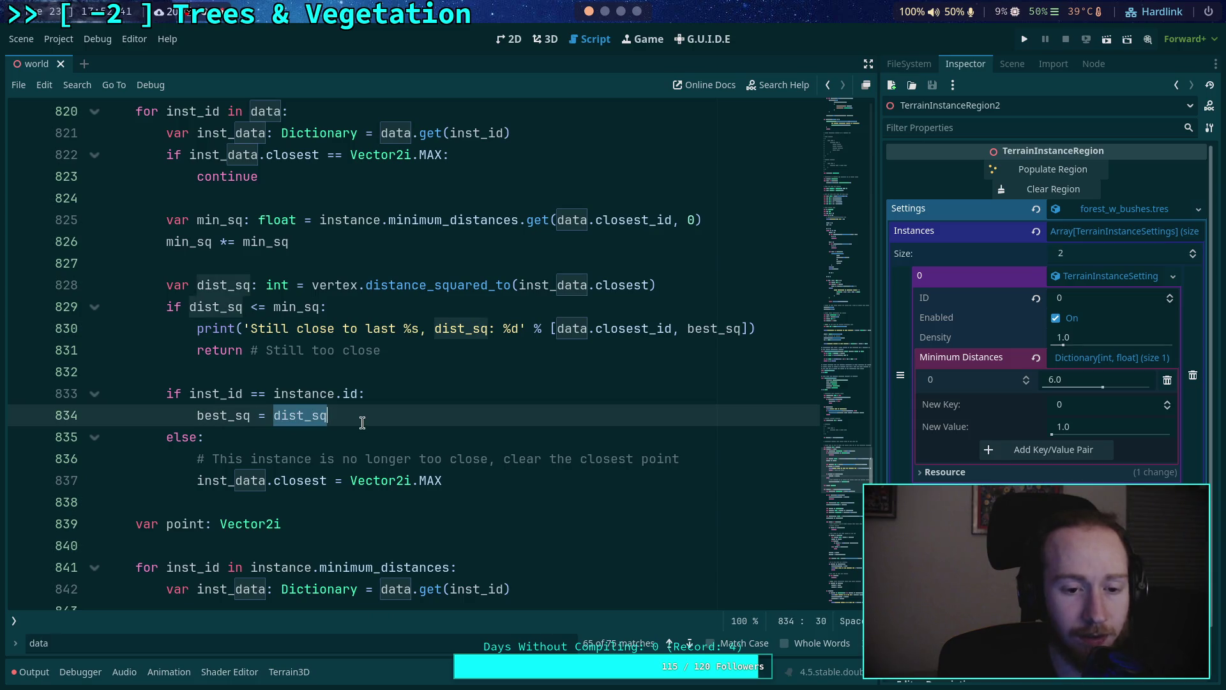
Highlight nearest_sq on line 898 and fold the column loop at line 858
{"action": "scroll", "coordinate": [383, 418], "scroll_direction": "down", "scroll_amount": 2}
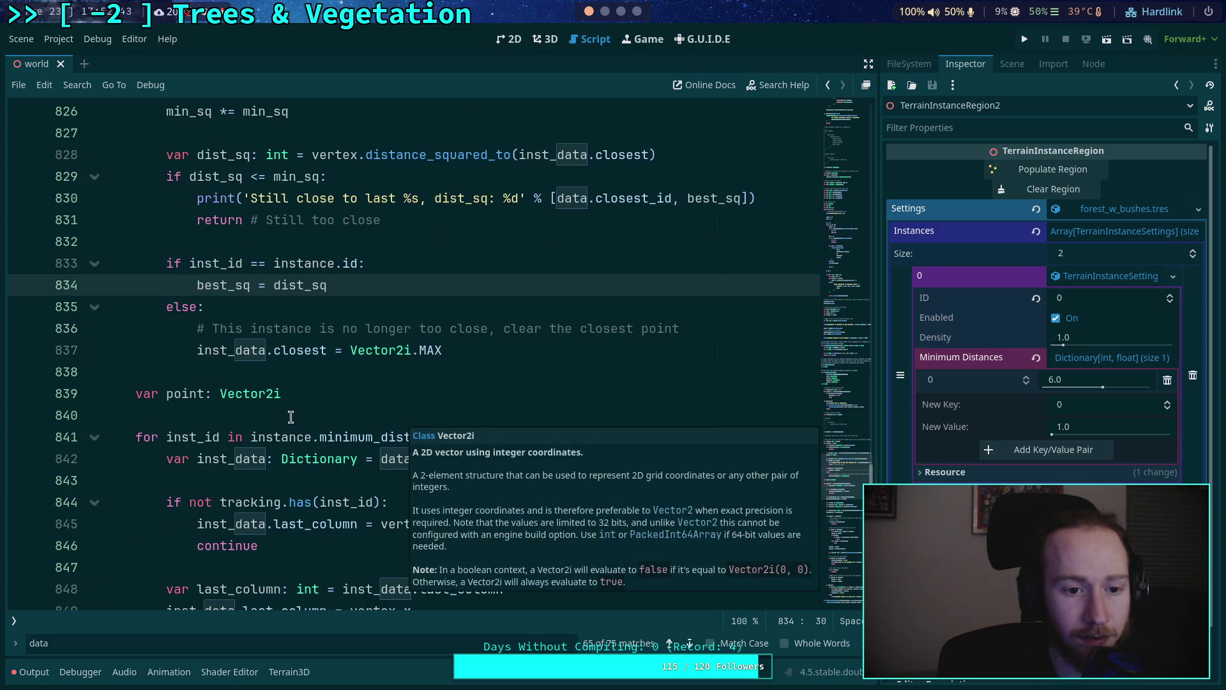
{"action": "scroll", "coordinate": [291, 416], "scroll_direction": "down", "scroll_amount": 12}
{"action": "scroll", "coordinate": [291, 416], "scroll_direction": "down", "scroll_amount": 5}
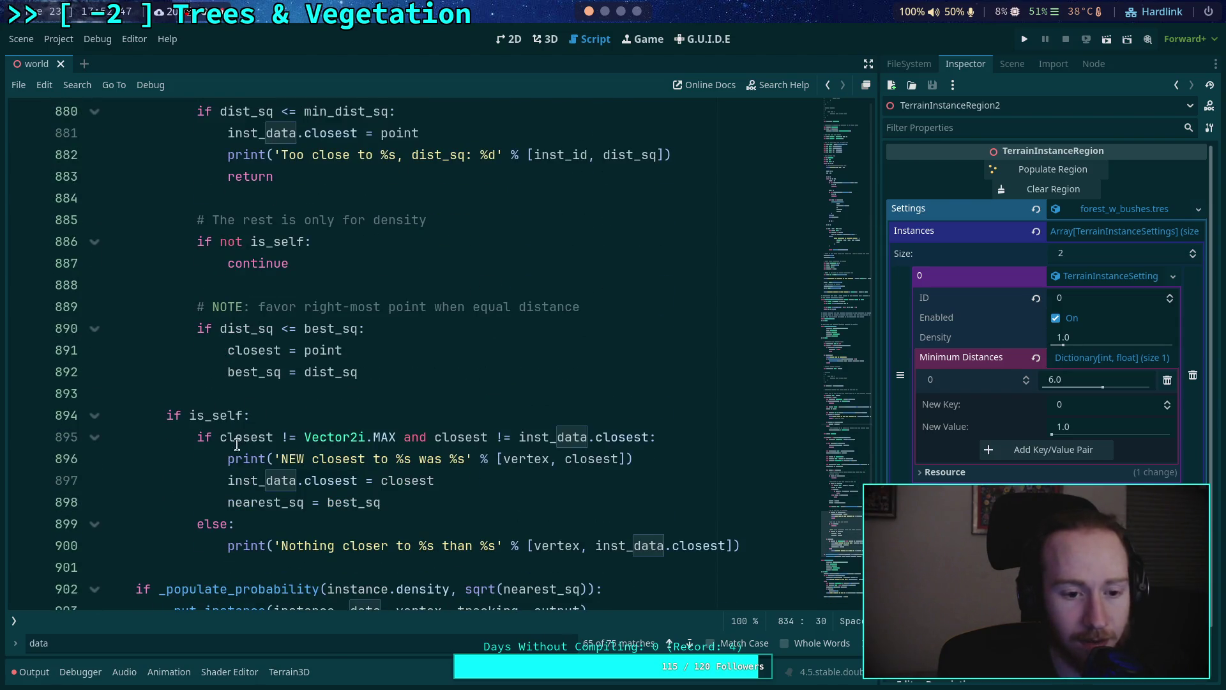
{"action": "double_click", "coordinate": [253, 503]}
{"action": "scroll", "coordinate": [160, 504], "scroll_direction": "down", "scroll_amount": 2}
{"action": "scroll", "coordinate": [164, 492], "scroll_direction": "up", "scroll_amount": 14}
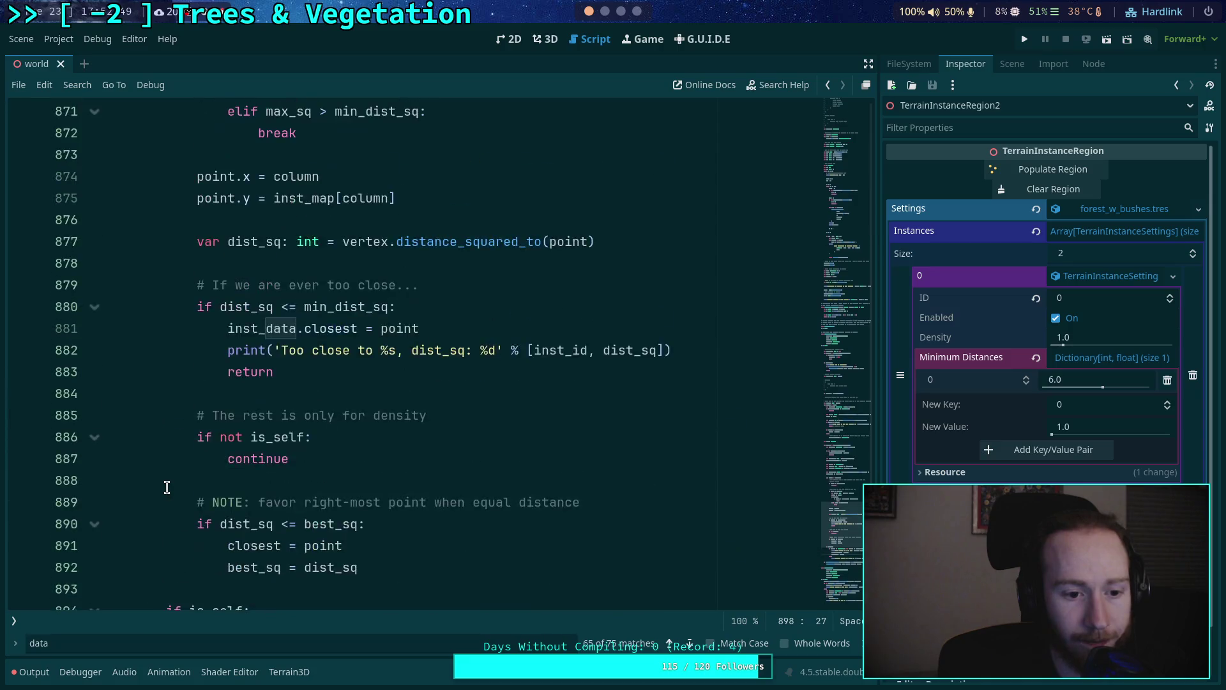
{"action": "scroll", "coordinate": [167, 487], "scroll_direction": "up", "scroll_amount": 3}
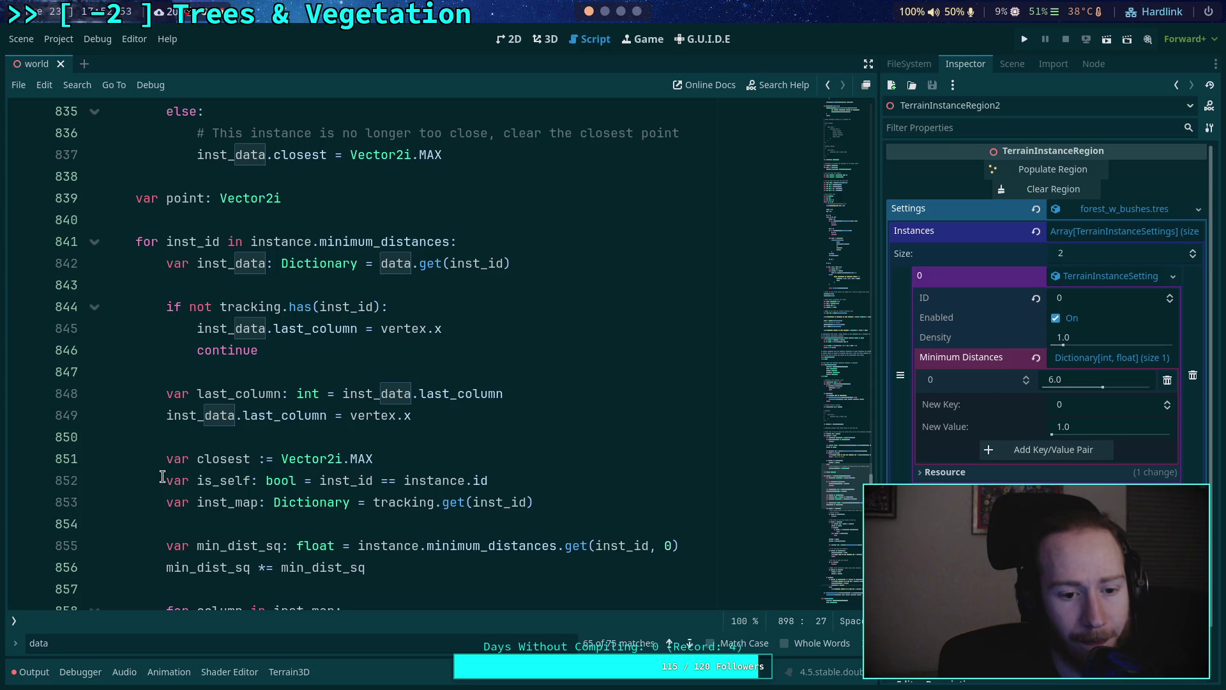
{"action": "scroll", "coordinate": [162, 478], "scroll_direction": "down", "scroll_amount": 1}
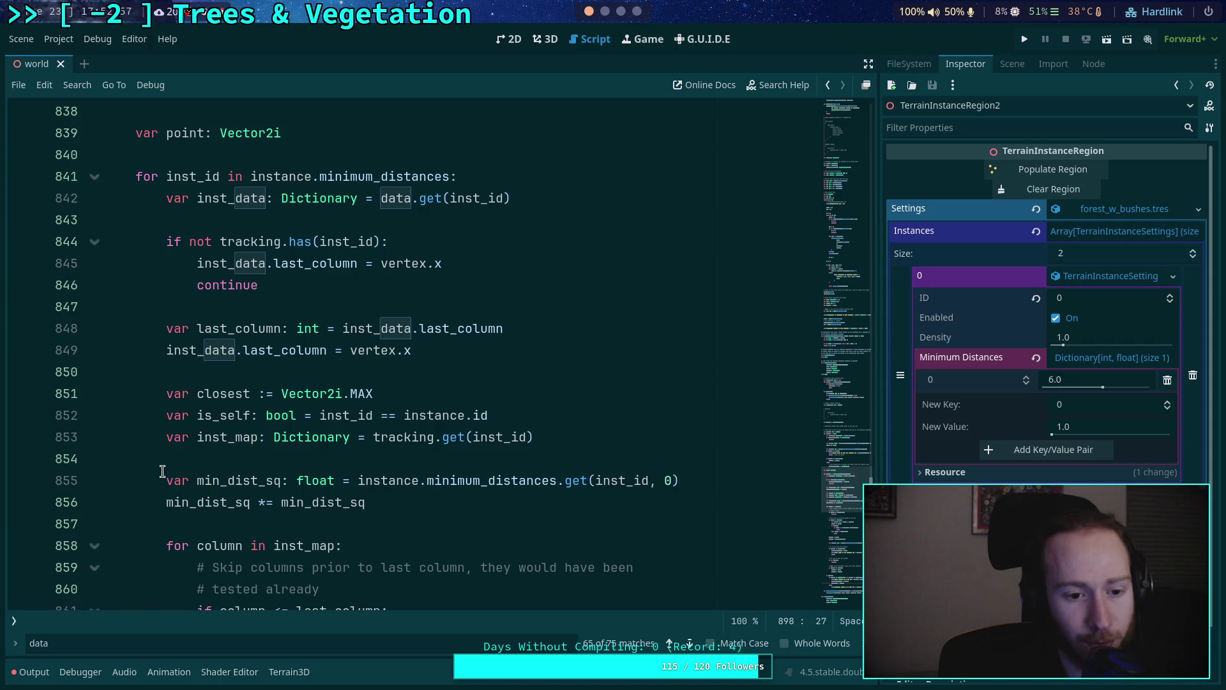
{"action": "scroll", "coordinate": [163, 472], "scroll_direction": "down", "scroll_amount": 3}
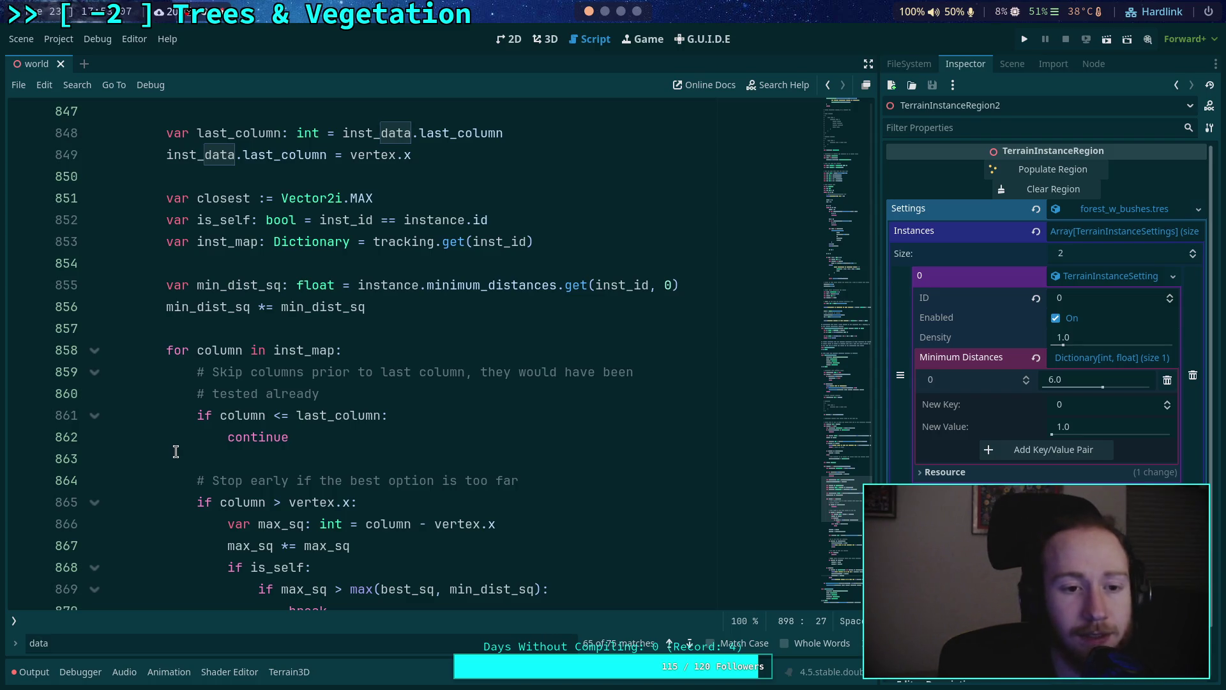
{"action": "scroll", "coordinate": [218, 442], "scroll_direction": "down", "scroll_amount": 12}
{"action": "scroll", "coordinate": [206, 428], "scroll_direction": "up", "scroll_amount": 5}
{"action": "scroll", "coordinate": [203, 416], "scroll_direction": "up", "scroll_amount": 7}
{"action": "left_click", "coordinate": [95, 350]}
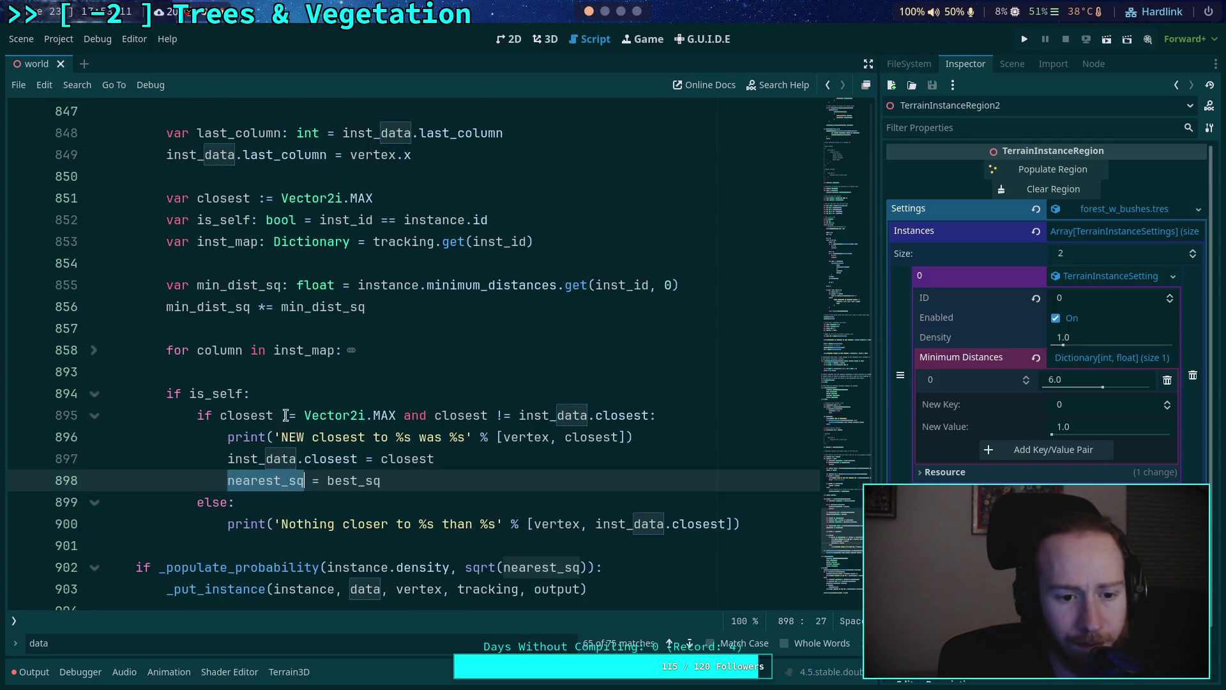
Add 'nearest_sq = best_sq' on a new line after line 834
{"action": "scroll", "coordinate": [280, 424], "scroll_direction": "down", "scroll_amount": 1}
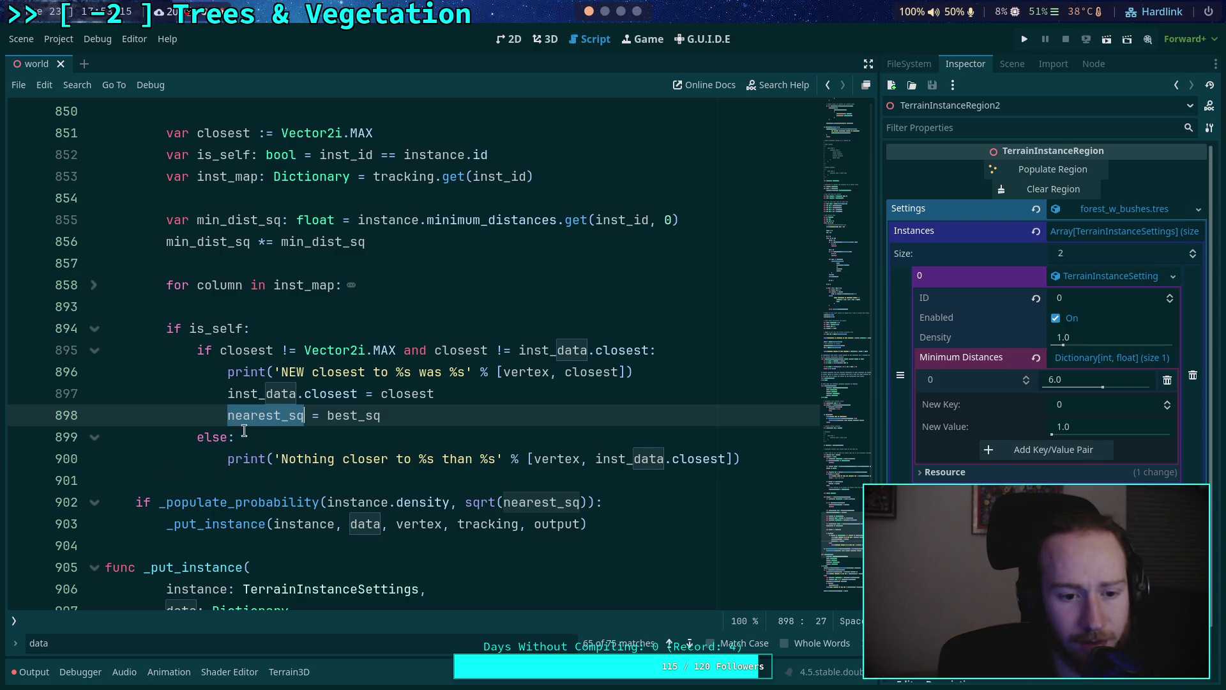
{"action": "scroll", "coordinate": [242, 431], "scroll_direction": "down", "scroll_amount": 4}
{"action": "scroll", "coordinate": [259, 429], "scroll_direction": "up", "scroll_amount": 5}
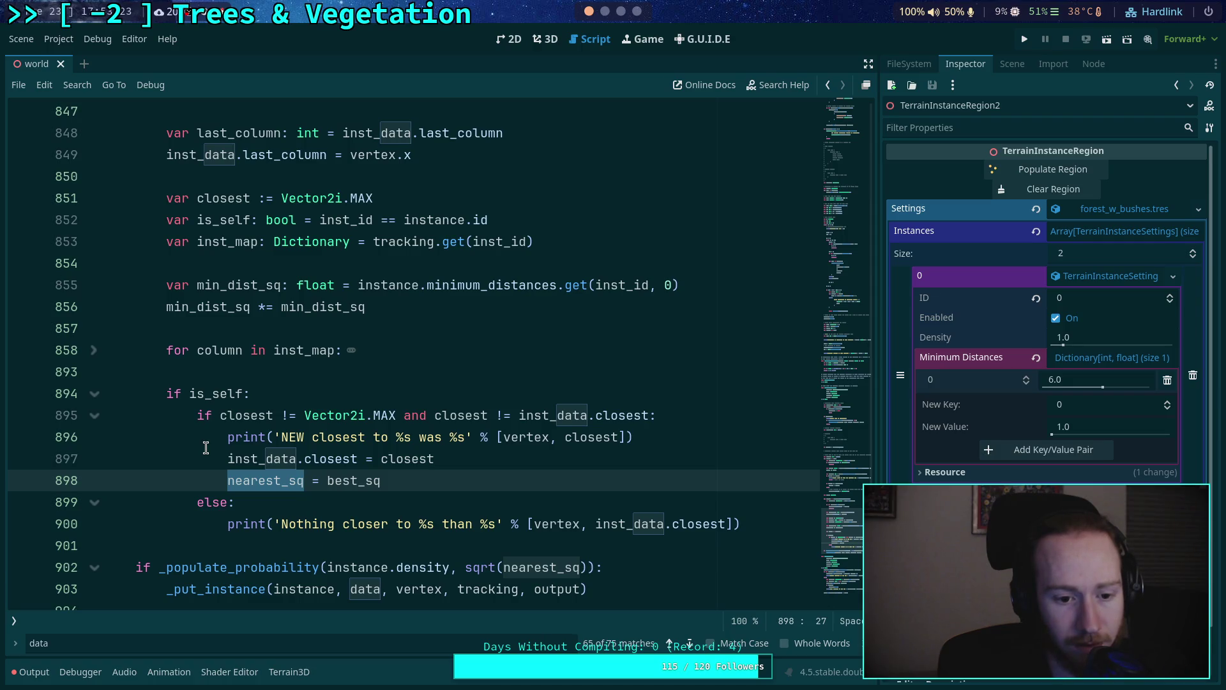
{"action": "scroll", "coordinate": [246, 421], "scroll_direction": "up", "scroll_amount": 3}
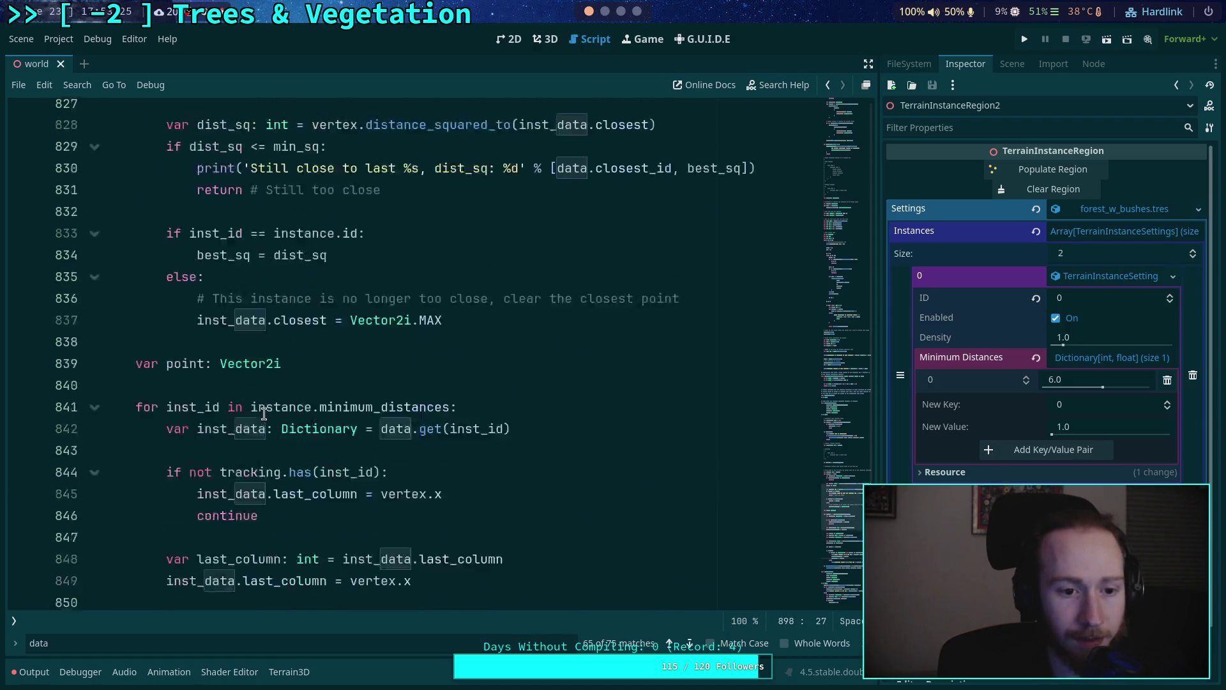
{"action": "left_click", "coordinate": [387, 416]}
{"action": "key", "text": "Return"}
{"action": "type", "text": "nearest_"}
{"action": "key", "text": "Return"}
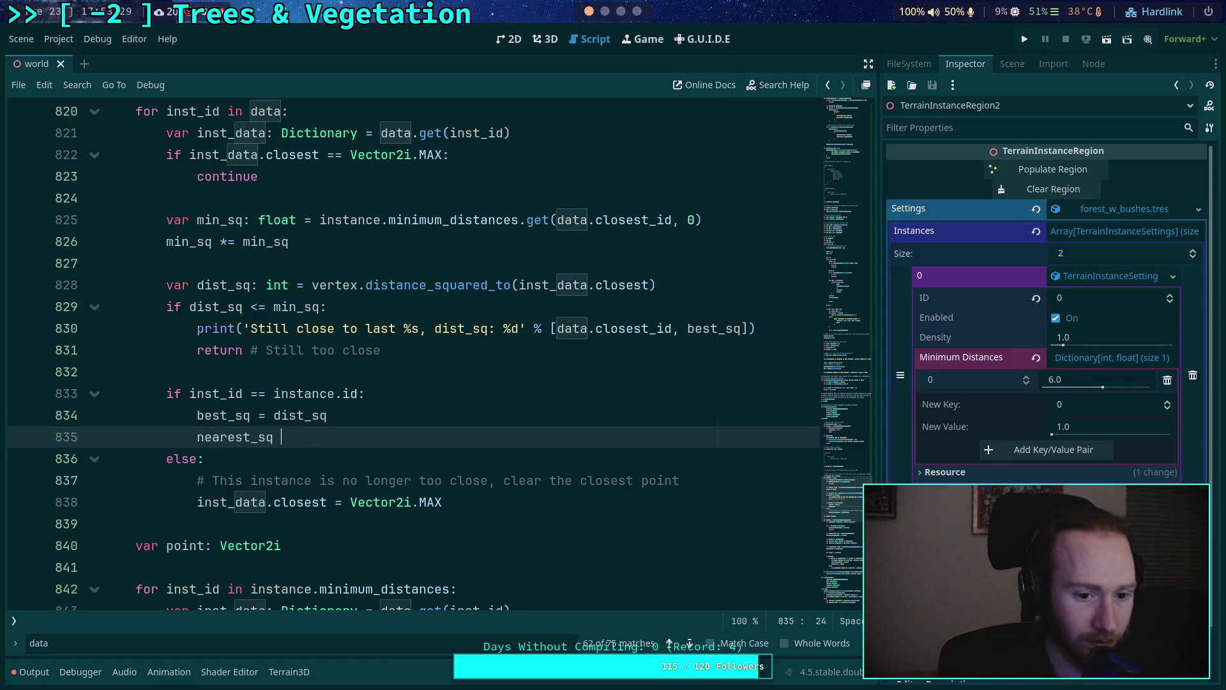
{"action": "type", "text": "= best_"}
{"action": "key", "text": "Return"}
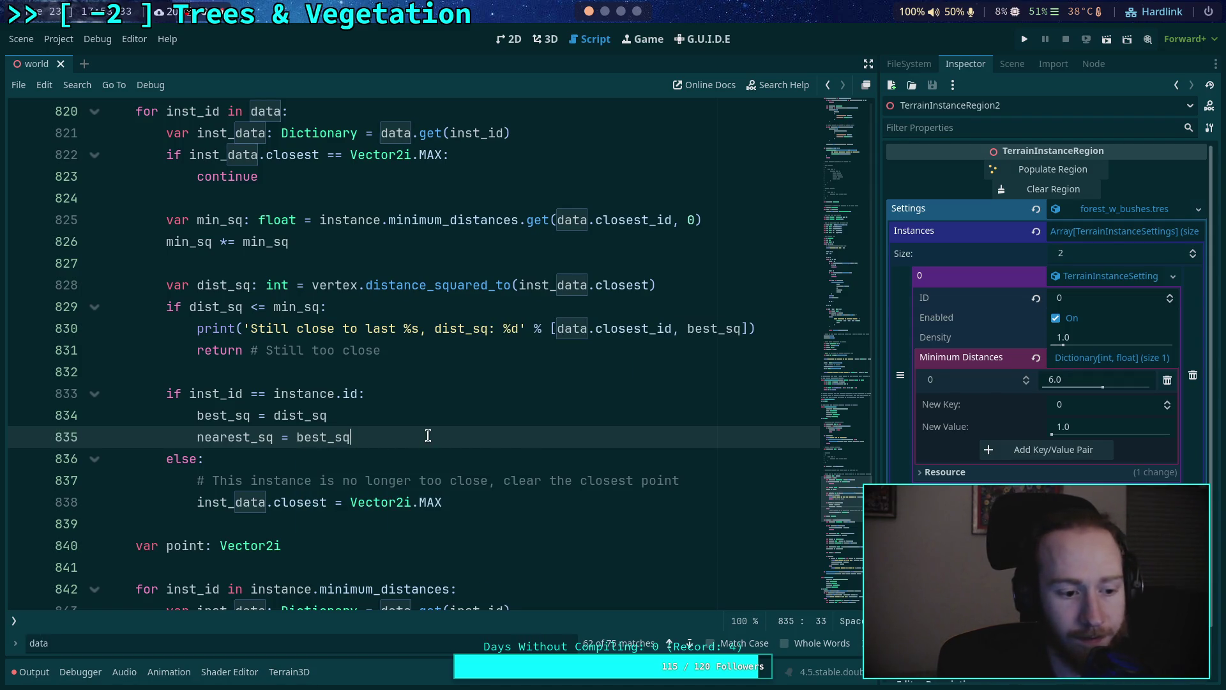
Review the code down to line 899 and save the scene
{"action": "scroll", "coordinate": [428, 436], "scroll_direction": "down", "scroll_amount": 3}
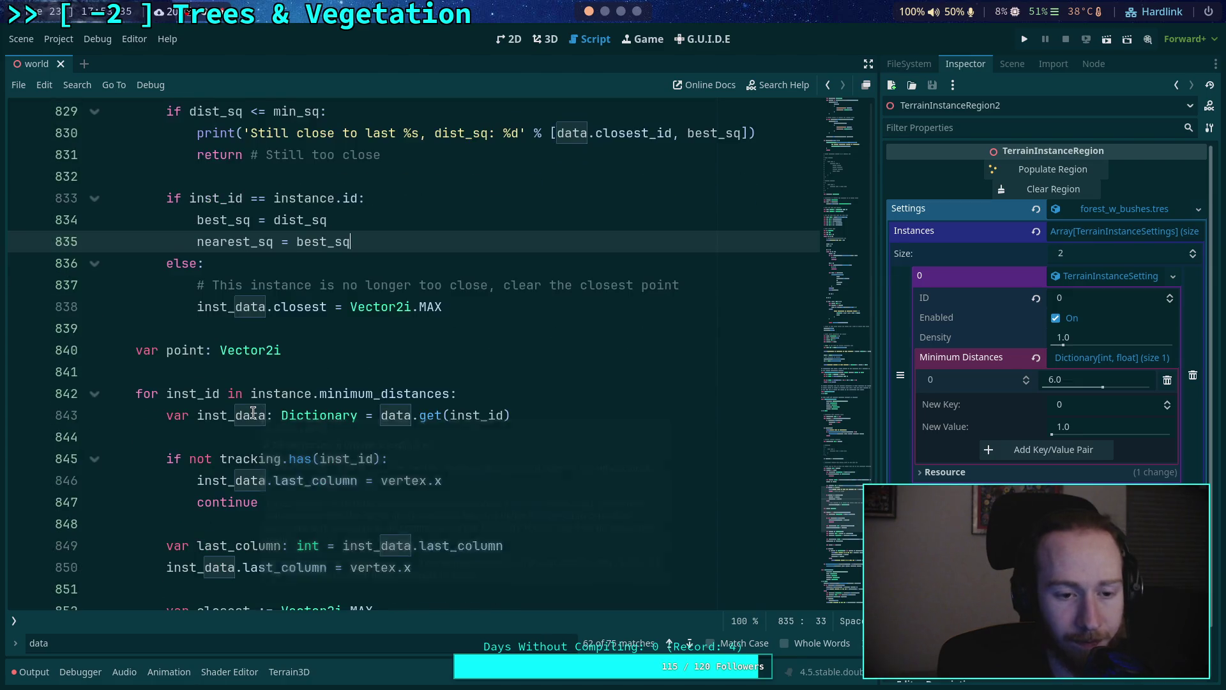
{"action": "scroll", "coordinate": [253, 412], "scroll_direction": "down", "scroll_amount": 1}
{"action": "scroll", "coordinate": [253, 412], "scroll_direction": "up", "scroll_amount": 4}
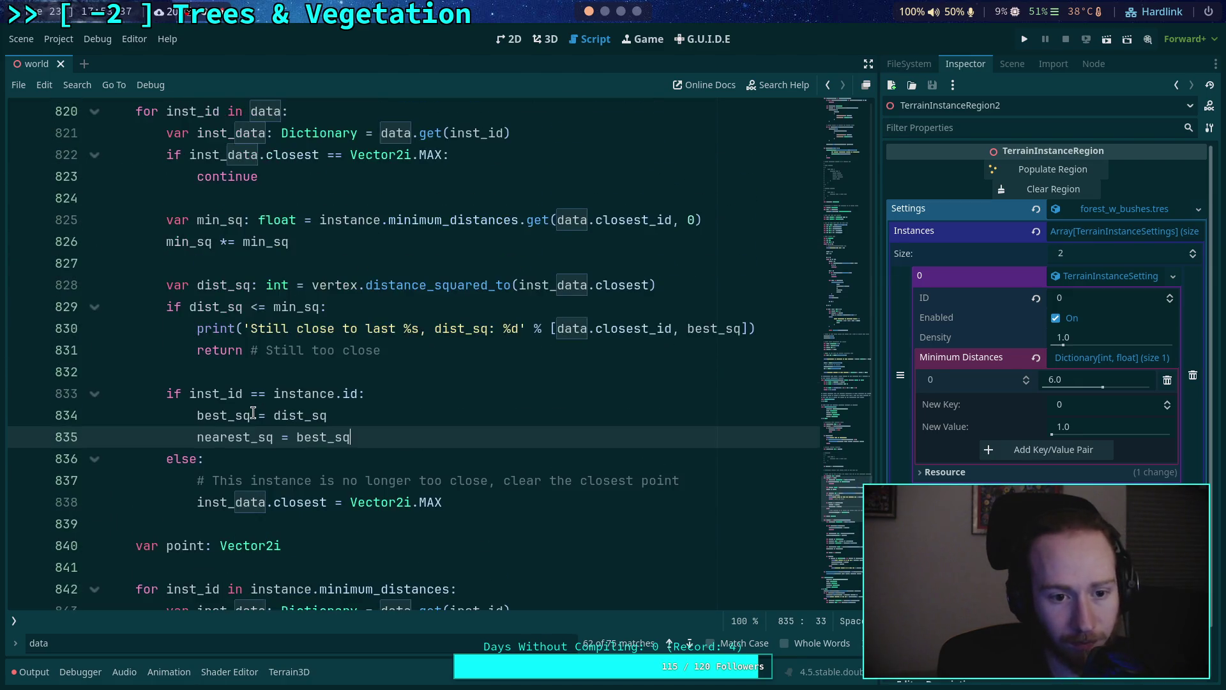
{"action": "scroll", "coordinate": [218, 436], "scroll_direction": "down", "scroll_amount": 9}
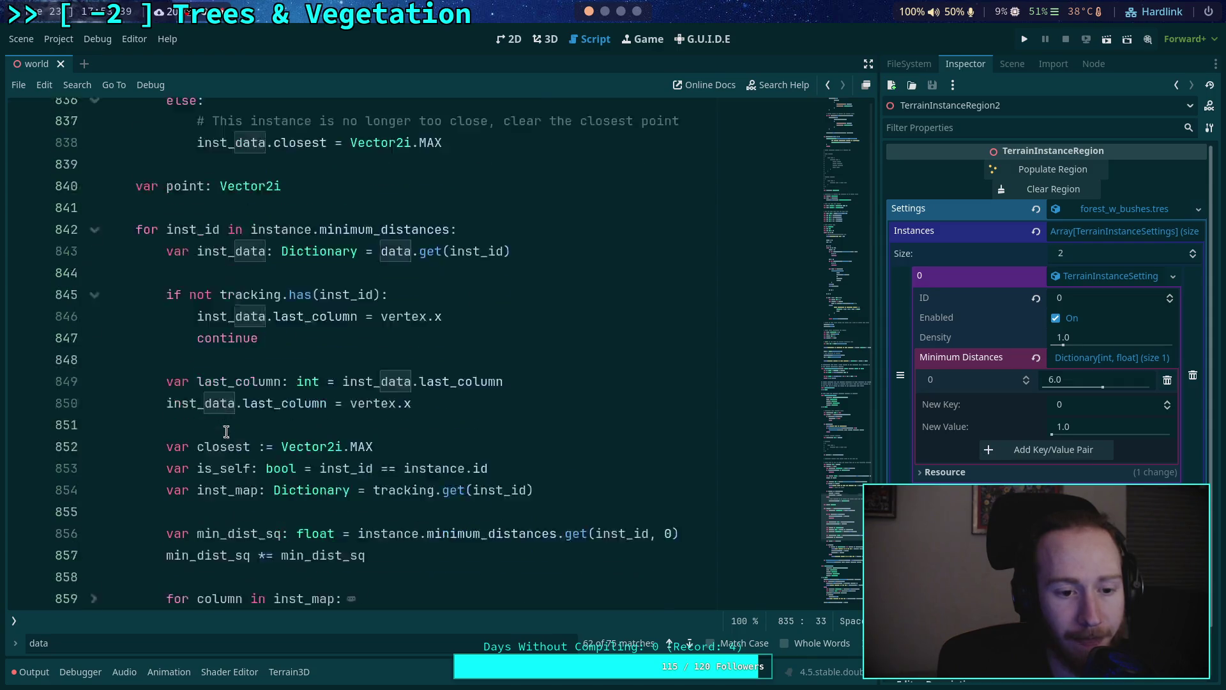
{"action": "scroll", "coordinate": [226, 432], "scroll_direction": "down", "scroll_amount": 2}
{"action": "scroll", "coordinate": [226, 432], "scroll_direction": "up", "scroll_amount": 2}
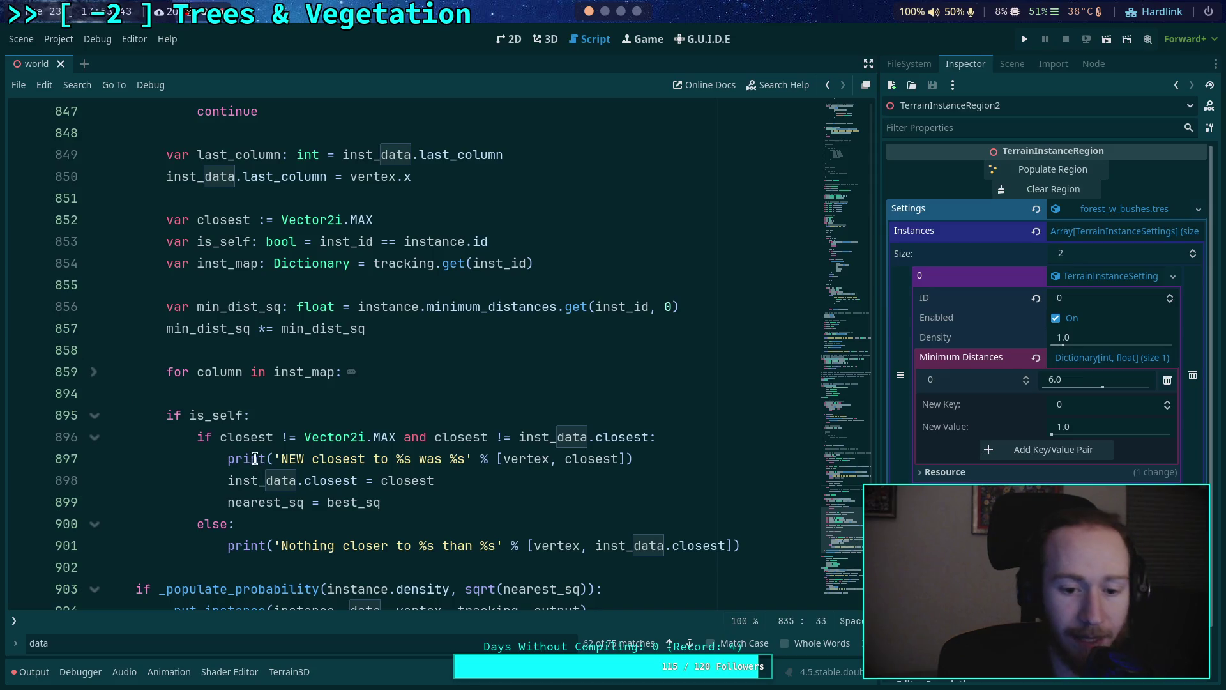
{"action": "scroll", "coordinate": [279, 436], "scroll_direction": "down", "scroll_amount": 1}
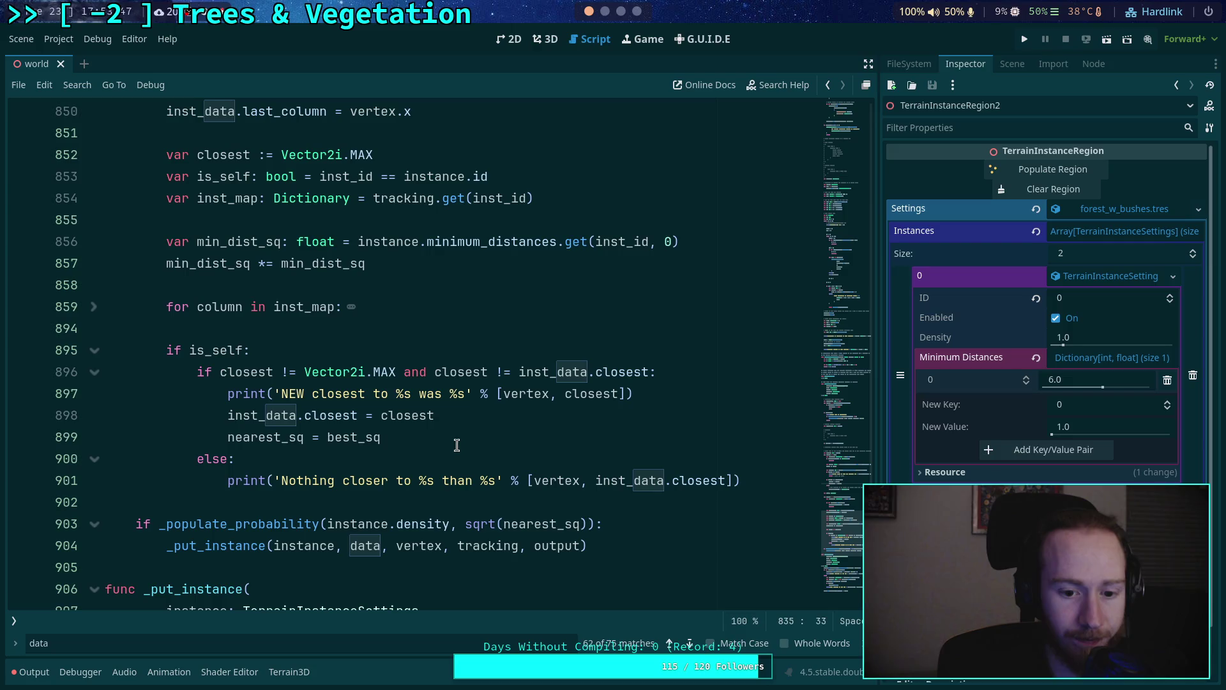
{"action": "left_click", "coordinate": [484, 441]}
{"action": "key", "text": "ctrl+s"}
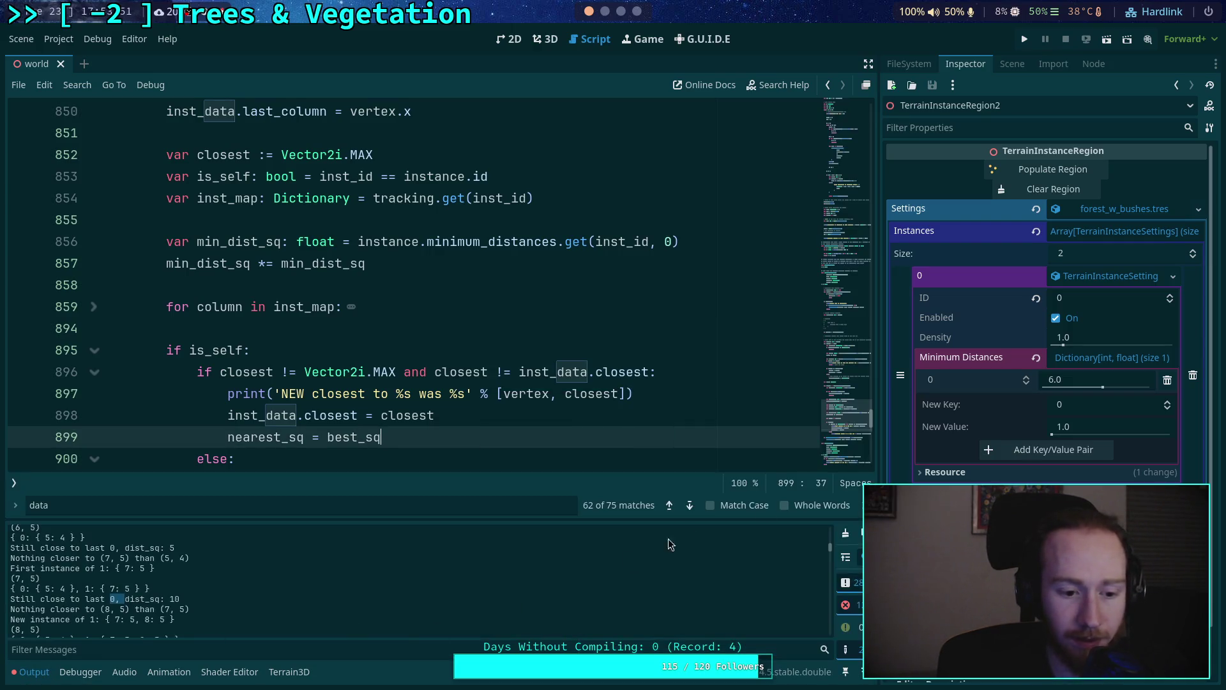
Clear and repopulate the region's bushes in the 3D view, then review the Output errors
{"action": "left_click", "coordinate": [545, 39]}
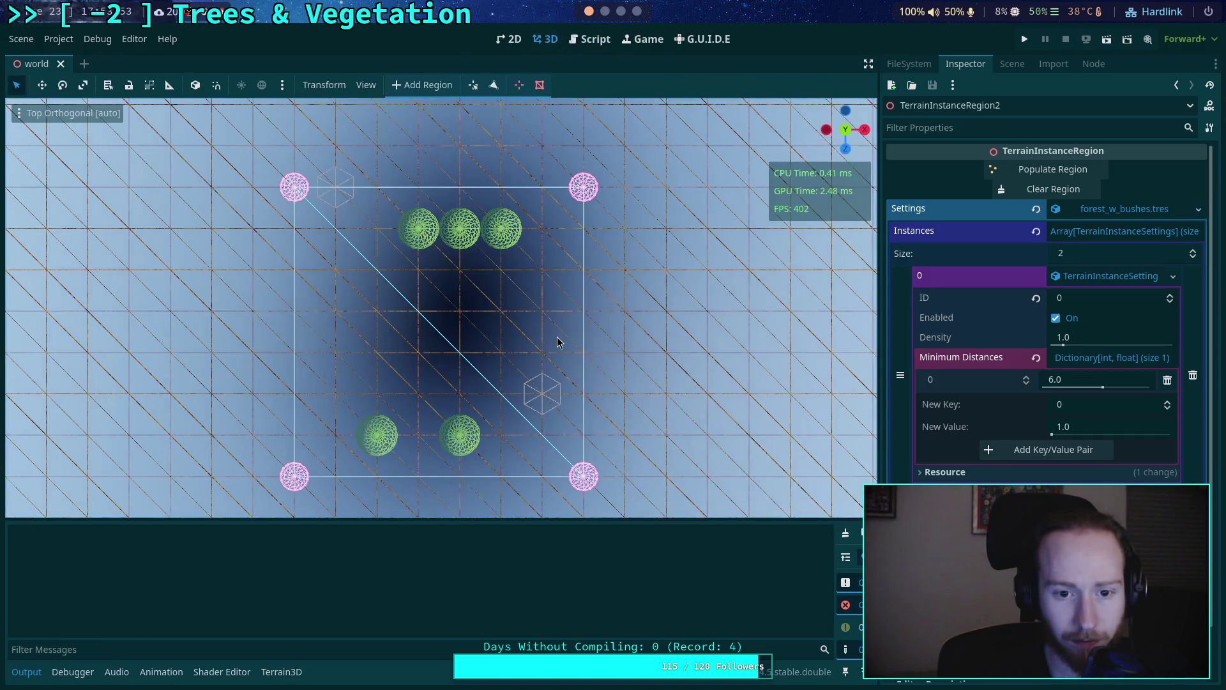
{"action": "left_click", "coordinate": [1044, 189]}
{"action": "left_click", "coordinate": [1048, 171]}
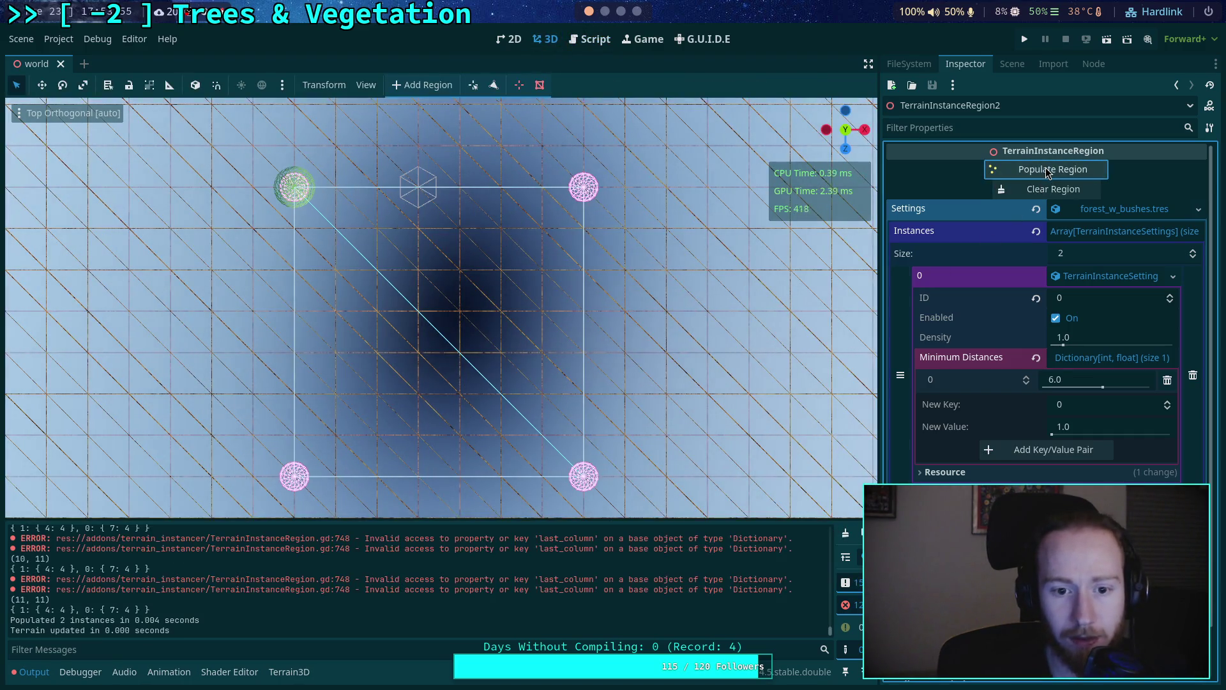
{"action": "left_click_drag", "start_coordinate": [830, 625], "coordinate": [827, 520]}
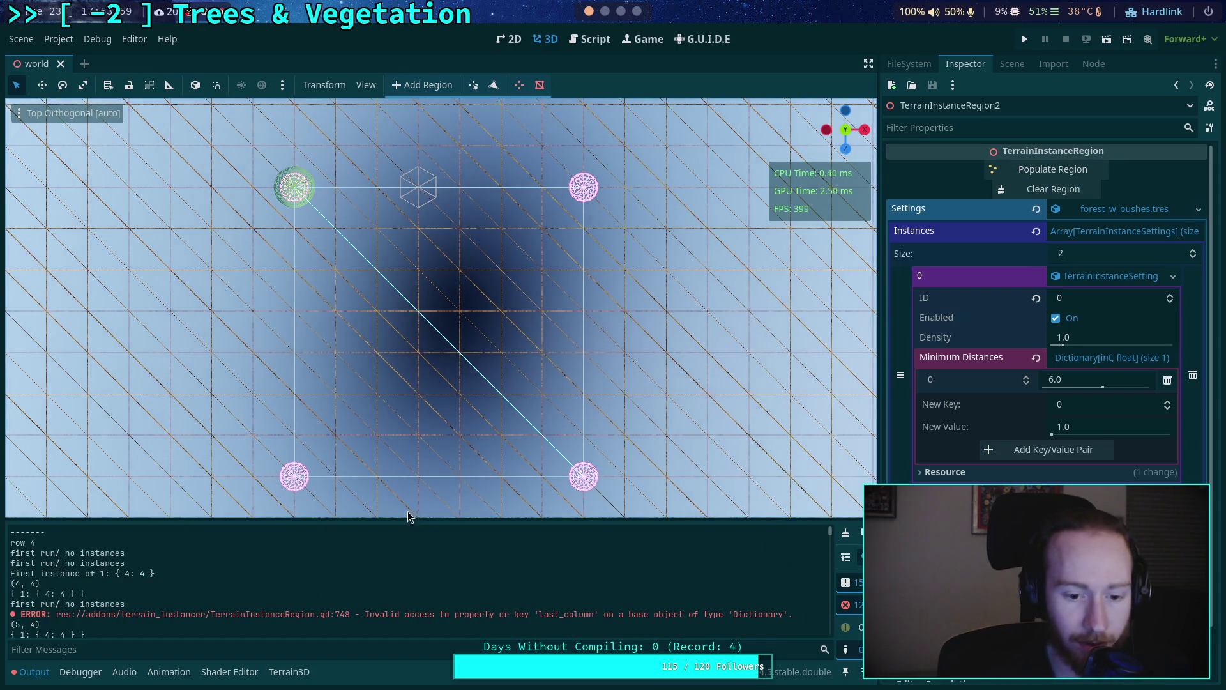
Unfold the block at line 748 and hide the output log to see more code
{"action": "left_click", "coordinate": [591, 39]}
{"action": "scroll", "coordinate": [388, 348], "scroll_direction": "up", "scroll_amount": 10}
{"action": "scroll", "coordinate": [386, 359], "scroll_direction": "up", "scroll_amount": 8}
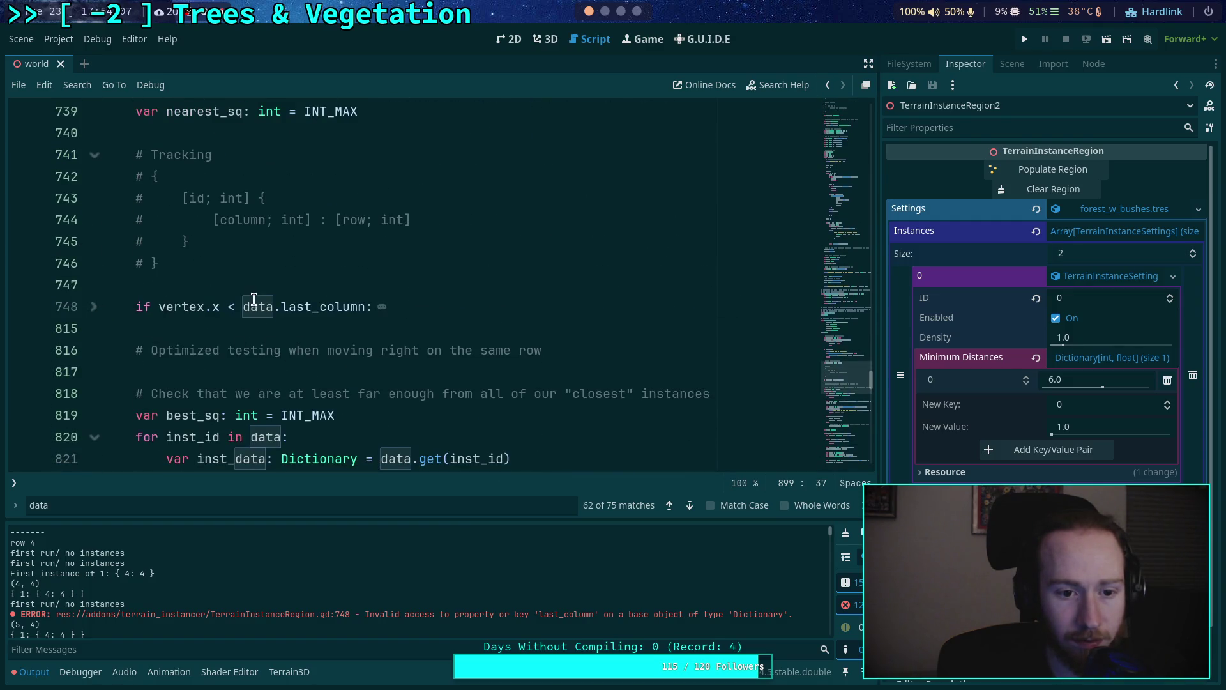
{"action": "left_click", "coordinate": [94, 307]}
{"action": "scroll", "coordinate": [234, 318], "scroll_direction": "up", "scroll_amount": 1}
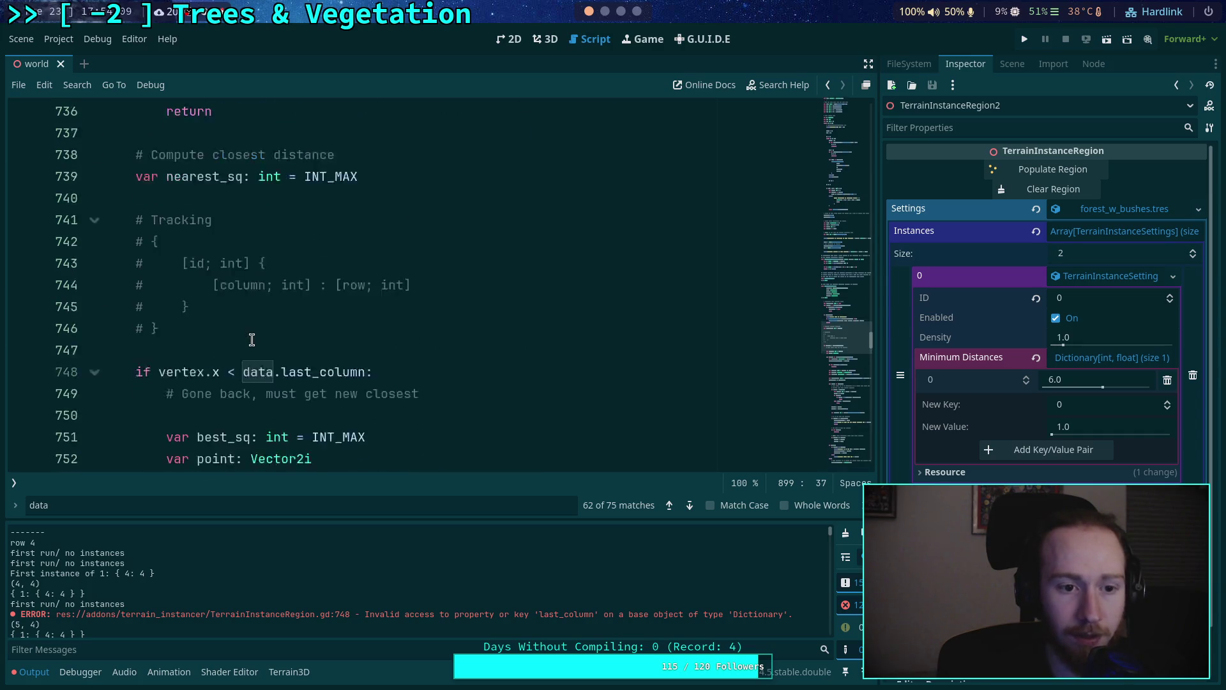
{"action": "scroll", "coordinate": [253, 339], "scroll_direction": "down", "scroll_amount": 2}
{"action": "key", "text": "ctrl+j"}
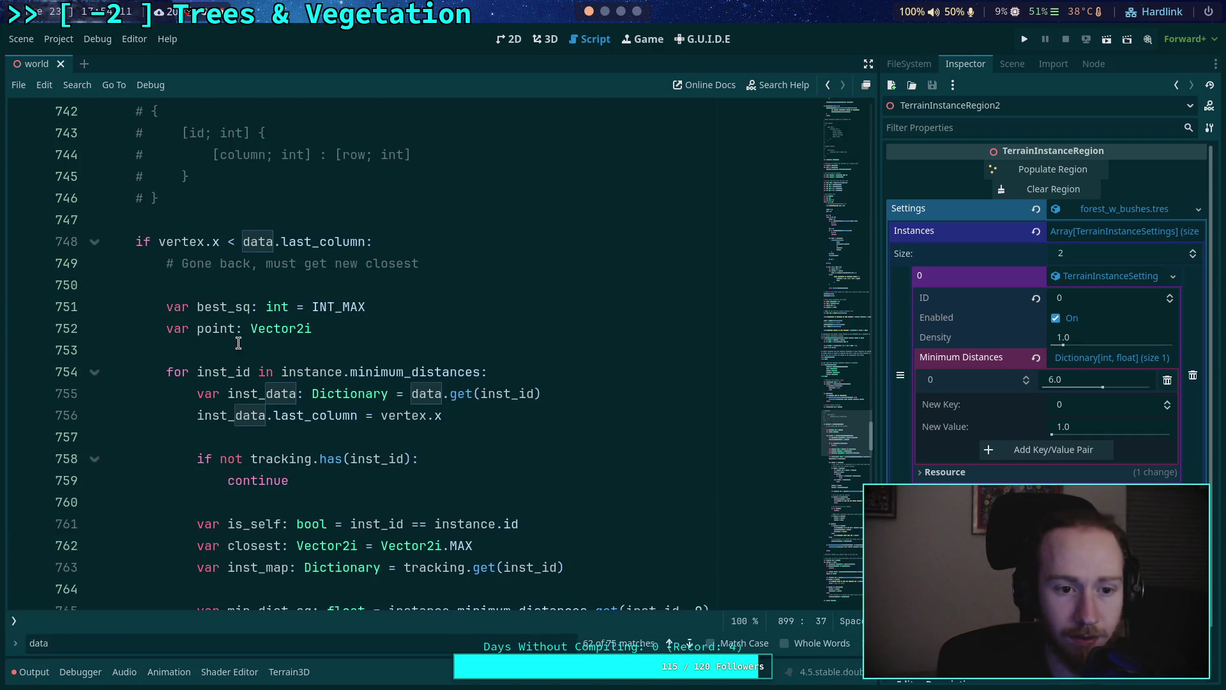
{"action": "scroll", "coordinate": [256, 325], "scroll_direction": "up", "scroll_amount": 3}
{"action": "scroll", "coordinate": [349, 316], "scroll_direction": "up", "scroll_amount": 1}
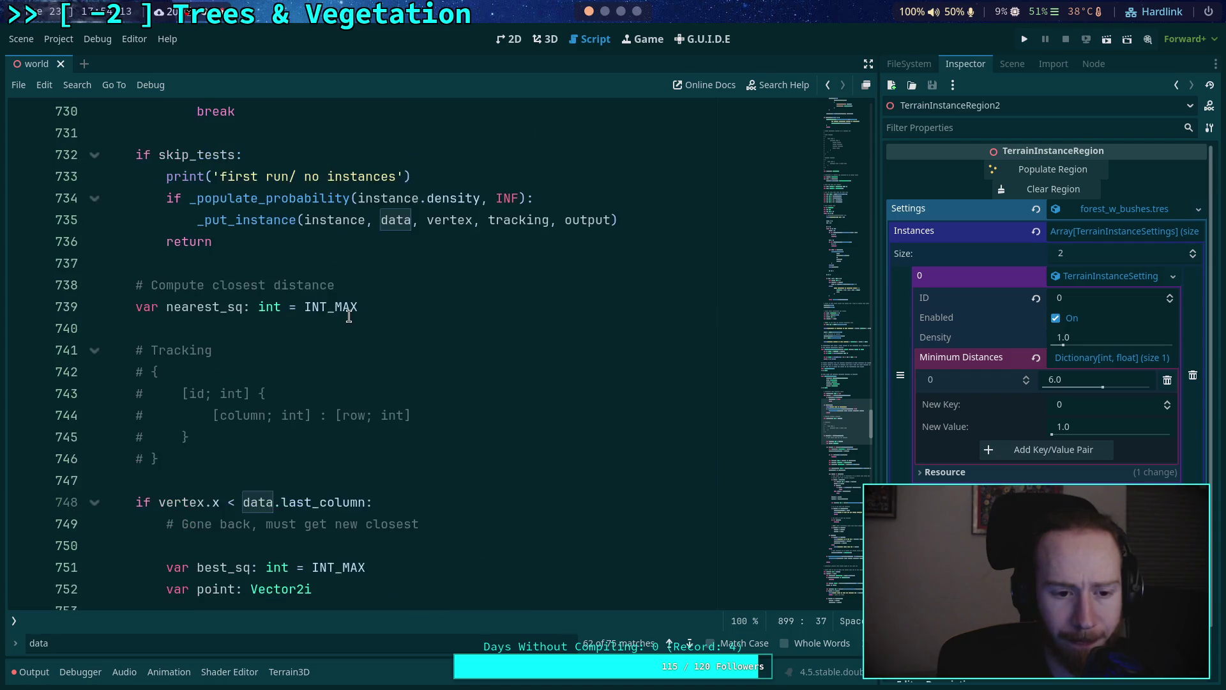
{"action": "scroll", "coordinate": [349, 316], "scroll_direction": "up", "scroll_amount": 2}
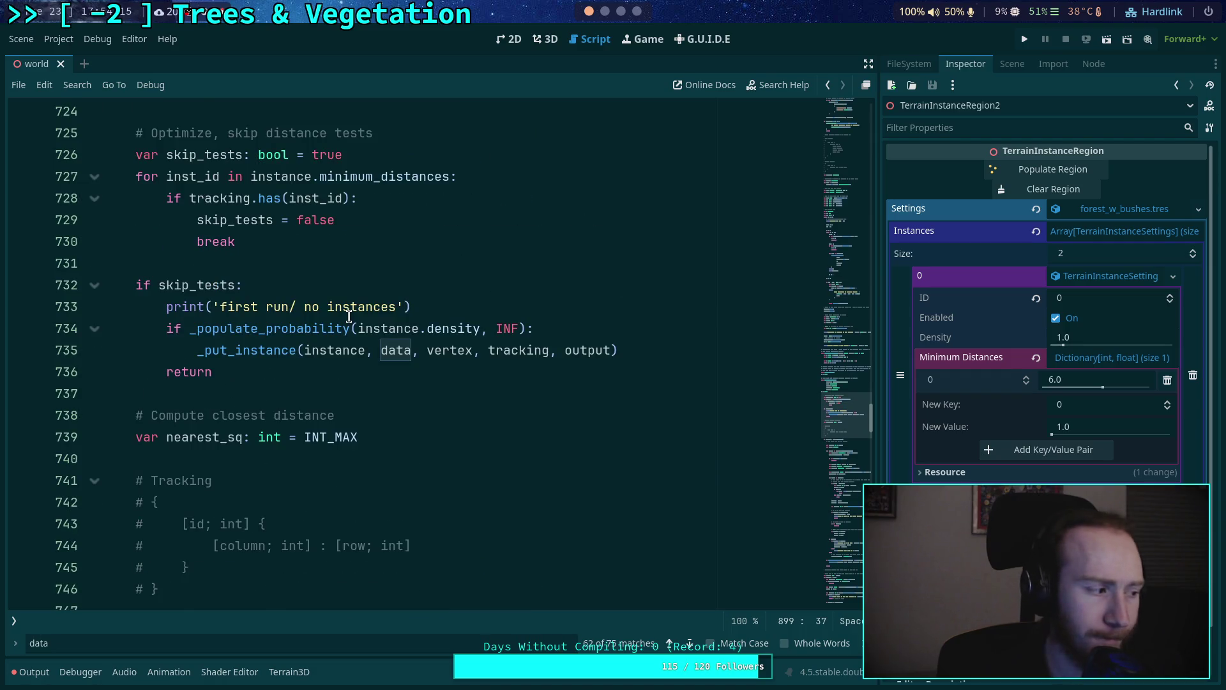
{"action": "scroll", "coordinate": [347, 316], "scroll_direction": "down", "scroll_amount": 5}
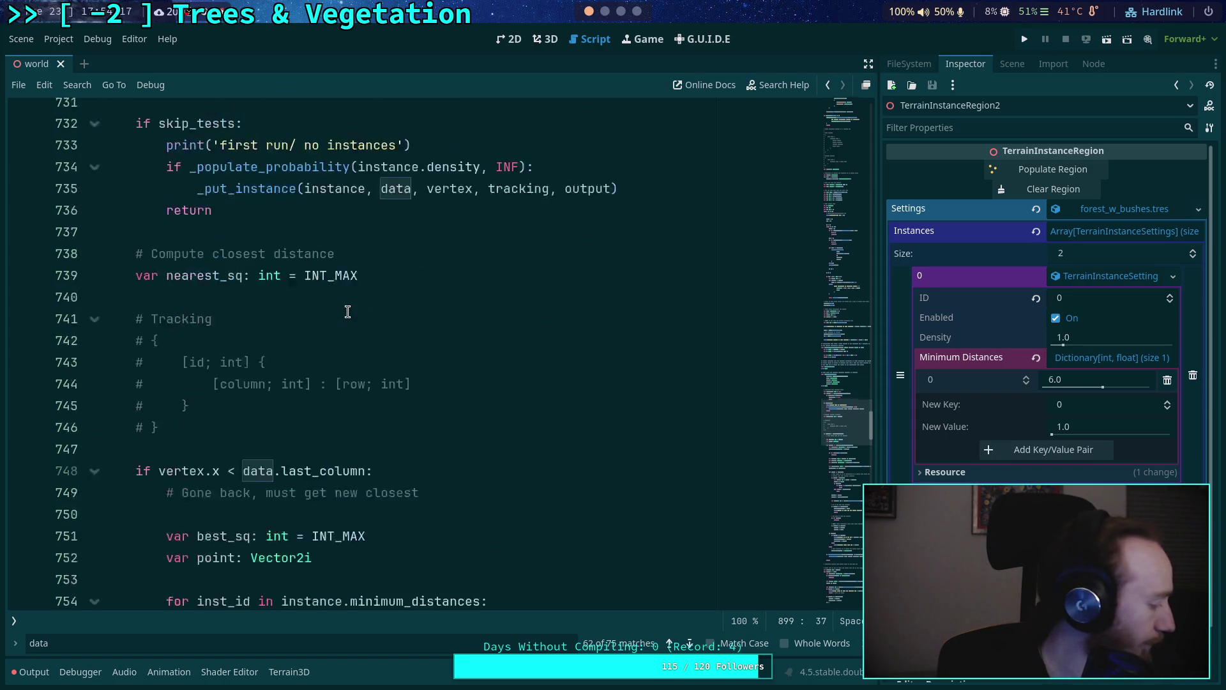
{"action": "scroll", "coordinate": [313, 285], "scroll_direction": "down", "scroll_amount": 1}
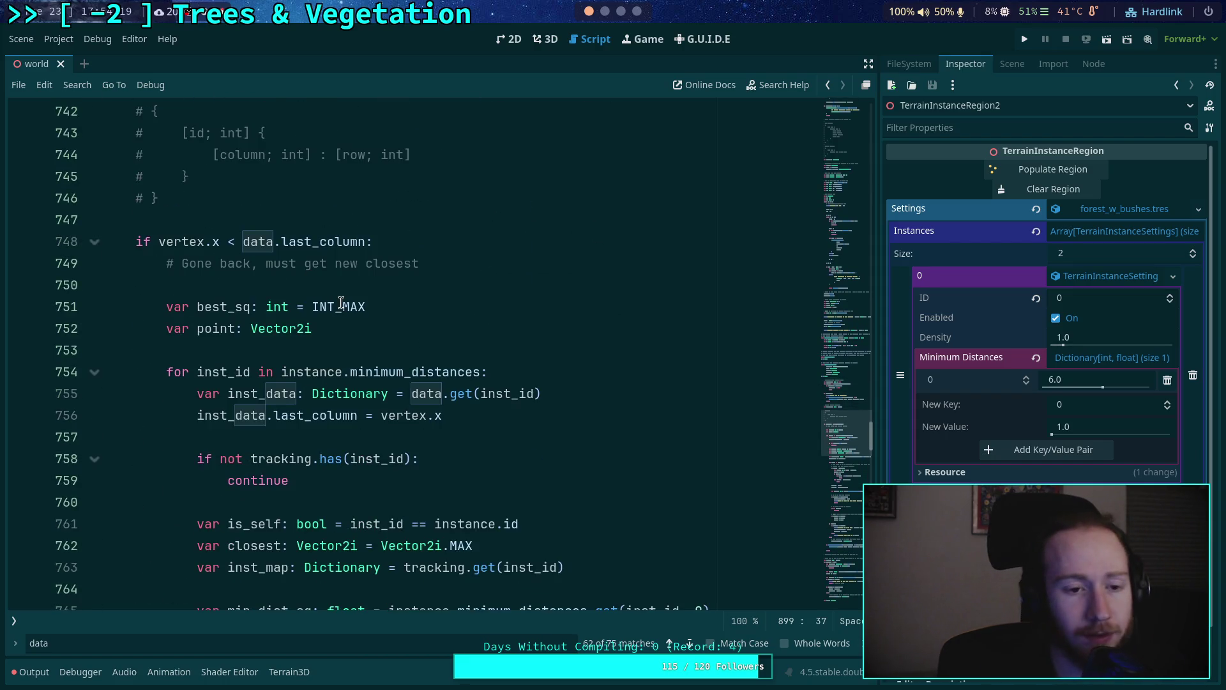
{"action": "scroll", "coordinate": [322, 306], "scroll_direction": "down", "scroll_amount": 1}
{"action": "scroll", "coordinate": [251, 298], "scroll_direction": "down", "scroll_amount": 1}
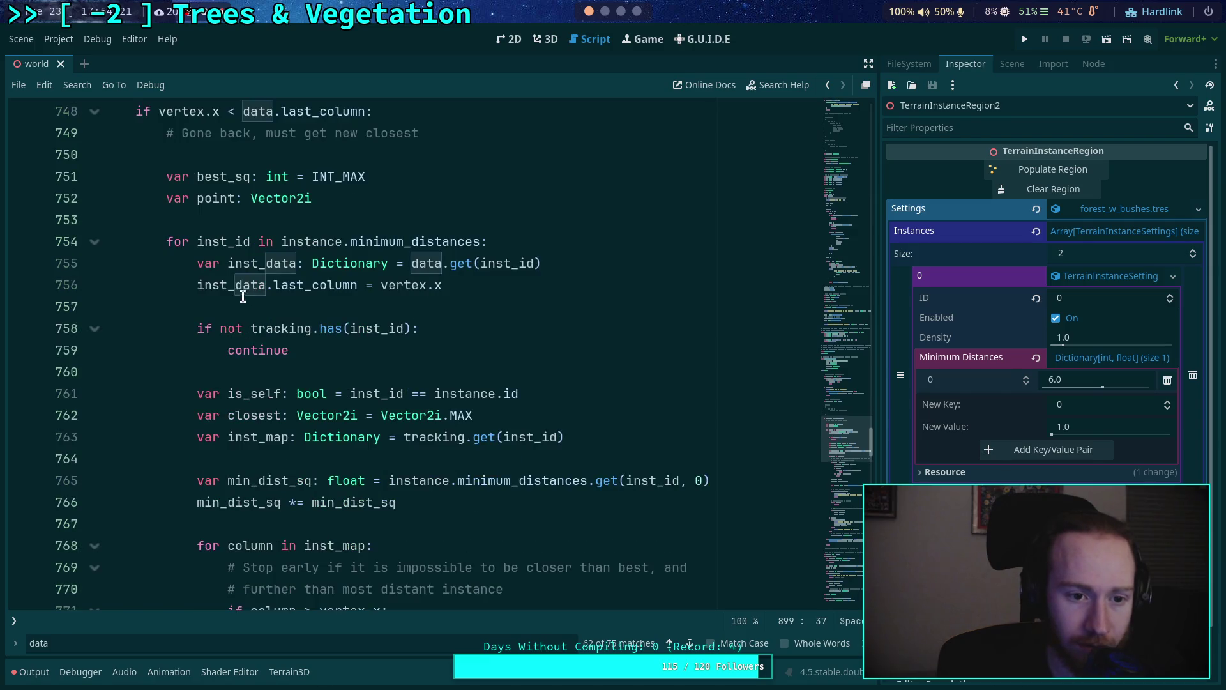
{"action": "scroll", "coordinate": [223, 288], "scroll_direction": "down", "scroll_amount": 1}
{"action": "scroll", "coordinate": [223, 289], "scroll_direction": "up", "scroll_amount": 3}
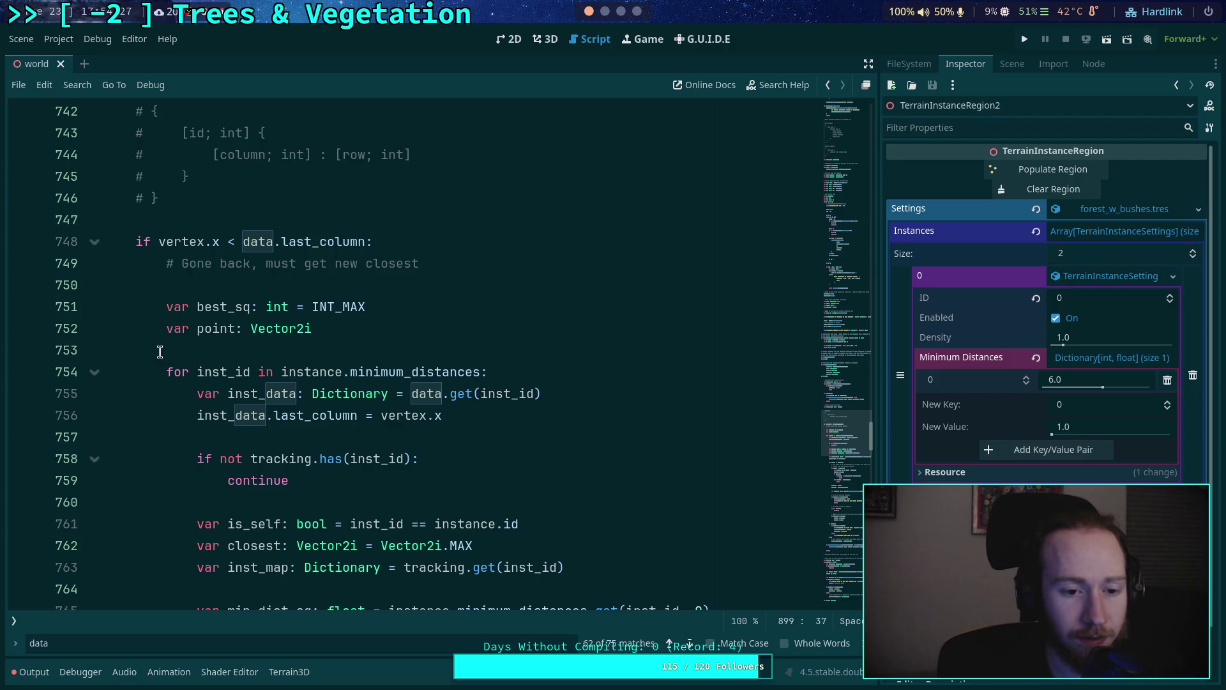
{"action": "scroll", "coordinate": [161, 349], "scroll_direction": "down", "scroll_amount": 8}
{"action": "scroll", "coordinate": [161, 349], "scroll_direction": "down", "scroll_amount": 12}
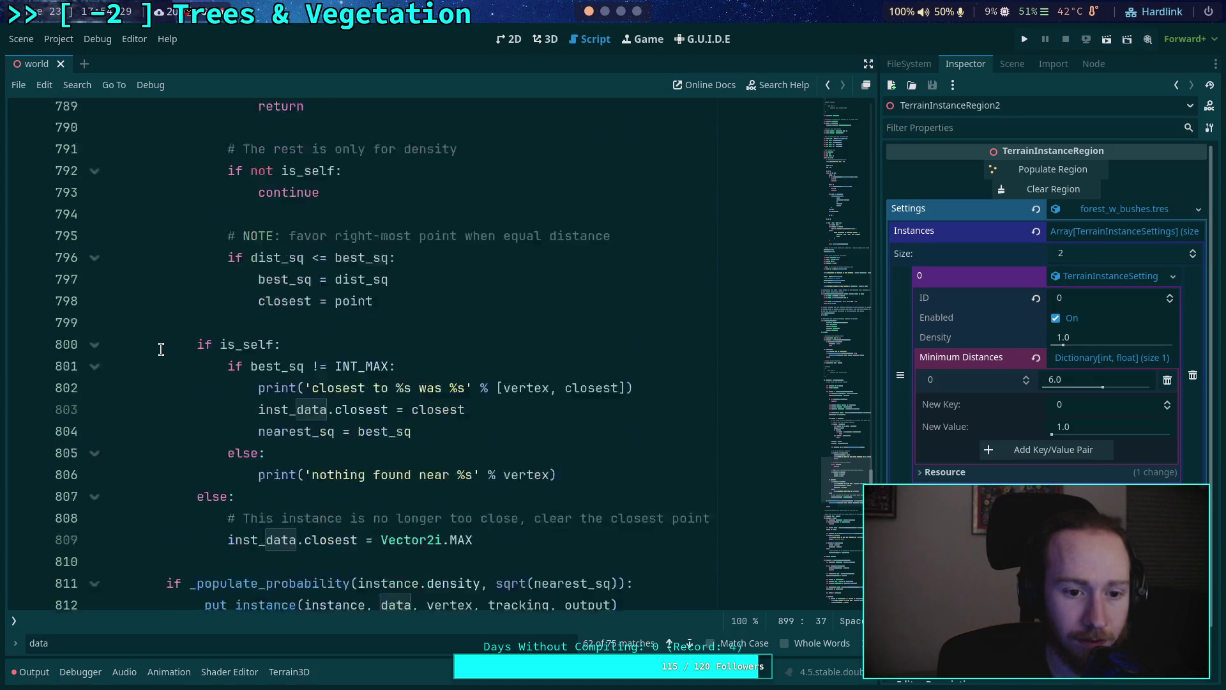
{"action": "scroll", "coordinate": [161, 349], "scroll_direction": "down", "scroll_amount": 3}
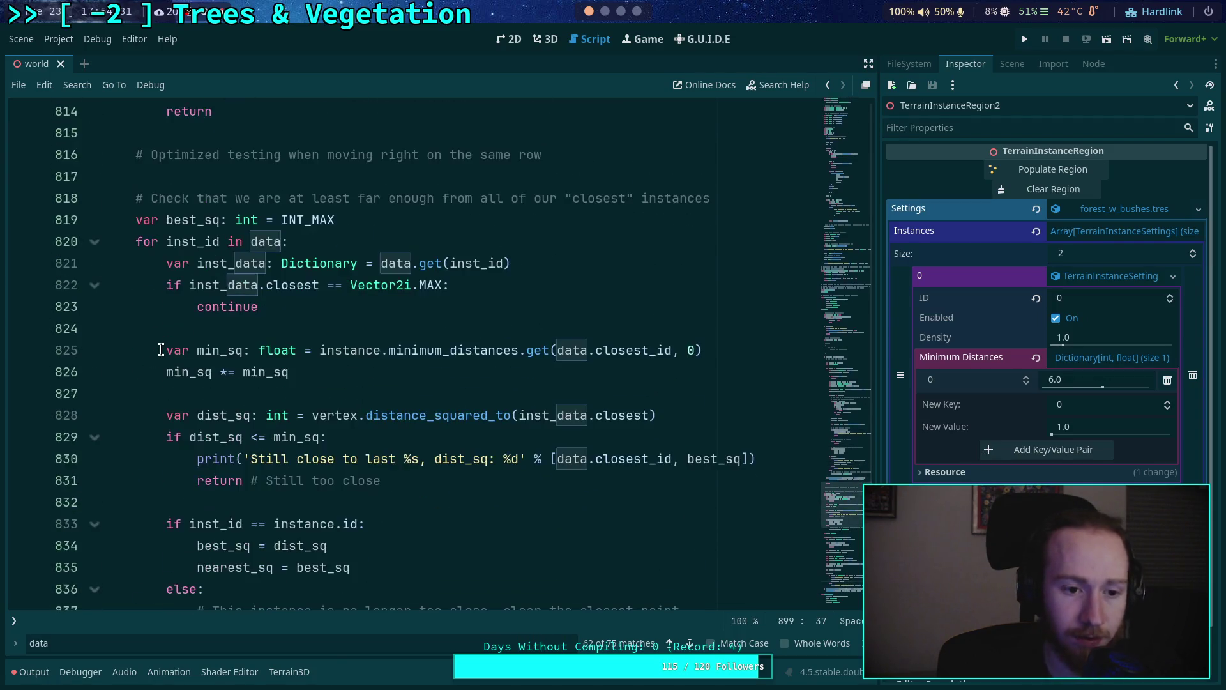
{"action": "scroll", "coordinate": [161, 348], "scroll_direction": "up", "scroll_amount": 19}
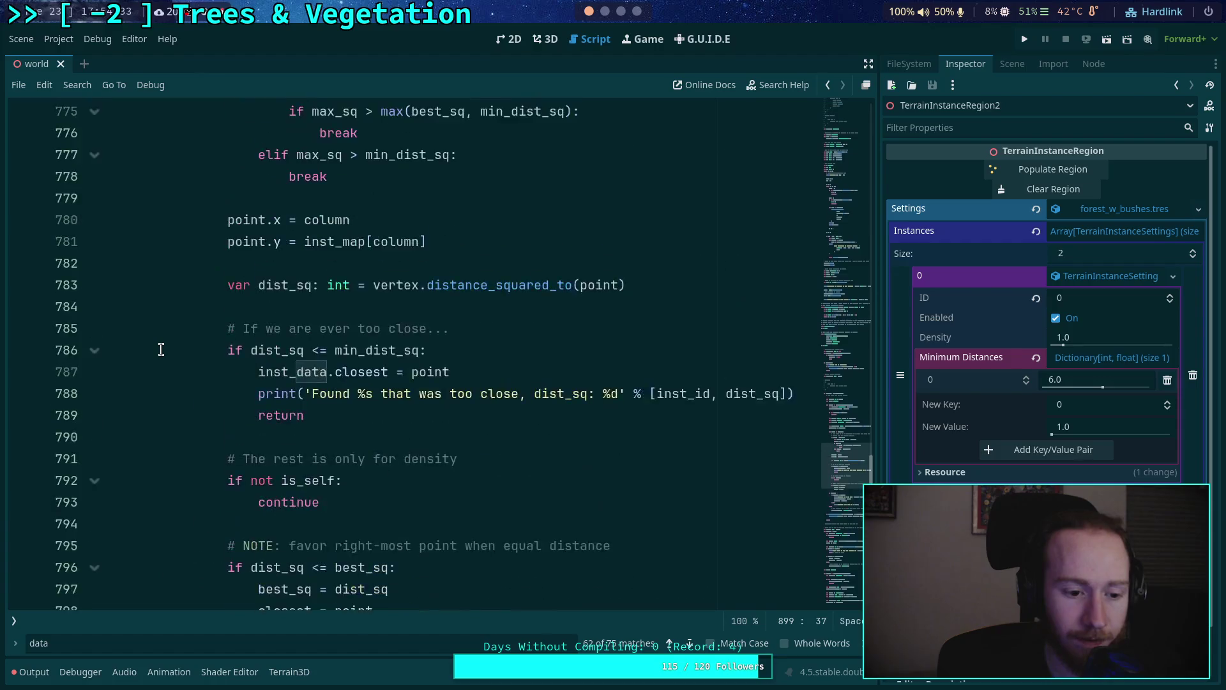
{"action": "scroll", "coordinate": [161, 349], "scroll_direction": "up", "scroll_amount": 6}
{"action": "scroll", "coordinate": [161, 349], "scroll_direction": "up", "scroll_amount": 1}
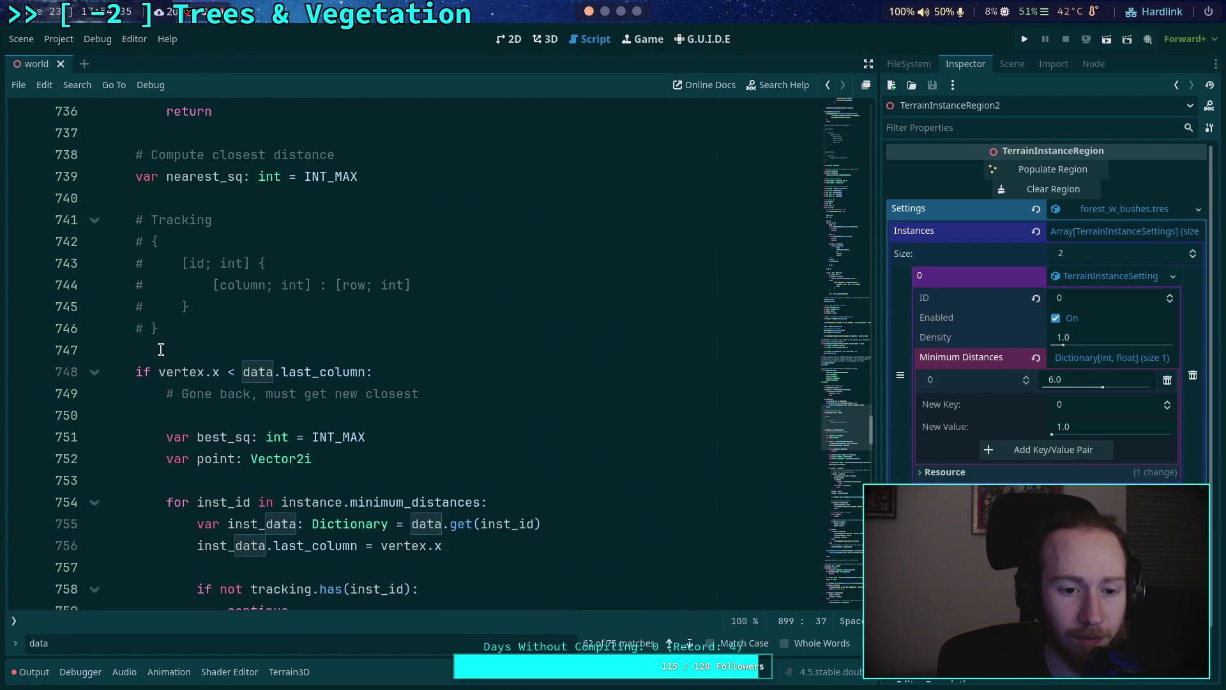
Change line 748 to data.get(instance.id).last_column and save the script
{"action": "double_click", "coordinate": [255, 372]}
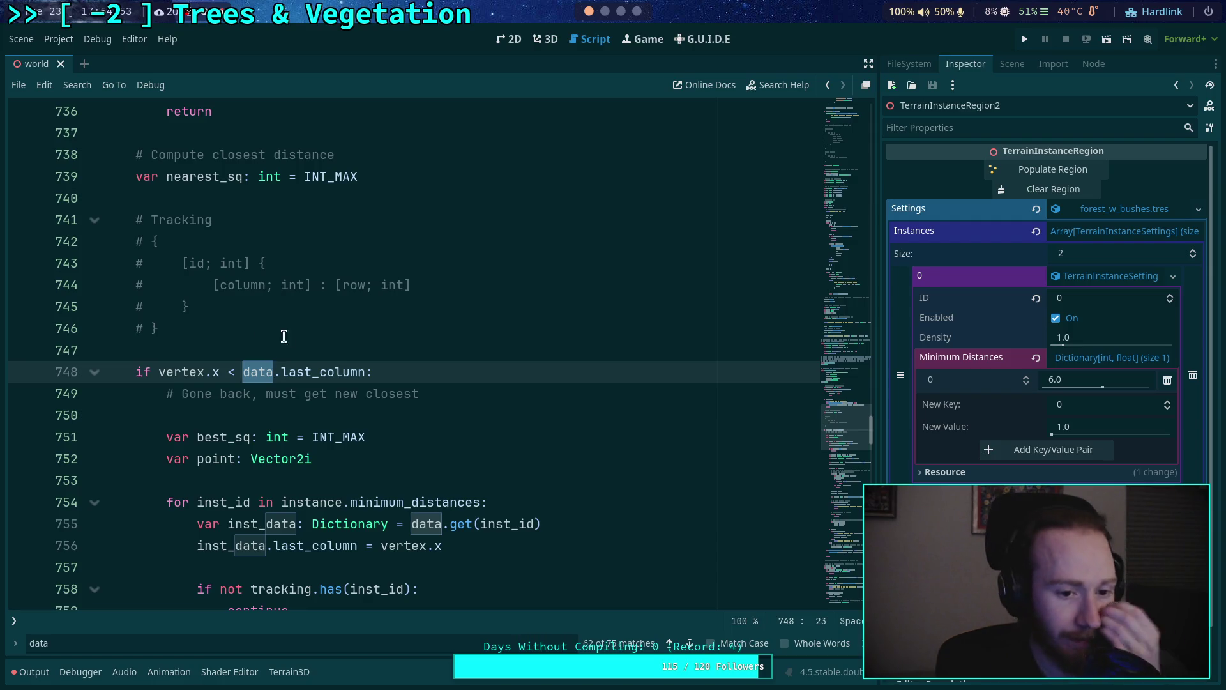
{"action": "scroll", "coordinate": [299, 345], "scroll_direction": "up", "scroll_amount": 2}
{"action": "scroll", "coordinate": [441, 394], "scroll_direction": "up", "scroll_amount": 2}
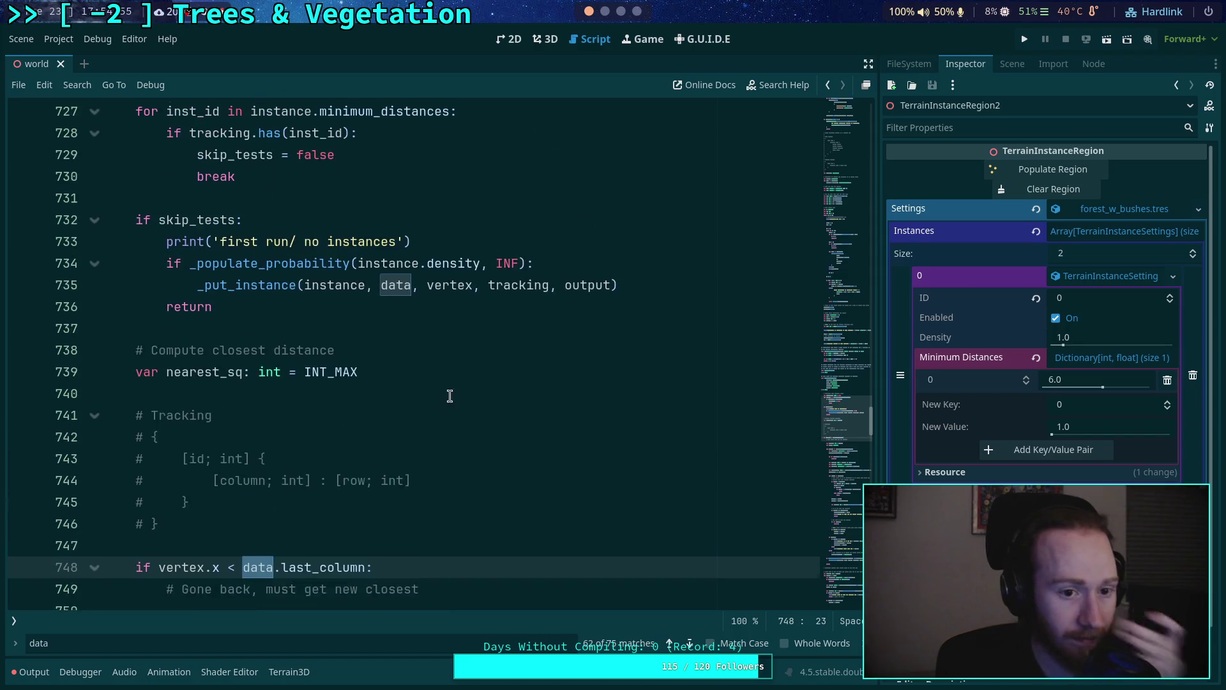
{"action": "scroll", "coordinate": [486, 405], "scroll_direction": "down", "scroll_amount": 4}
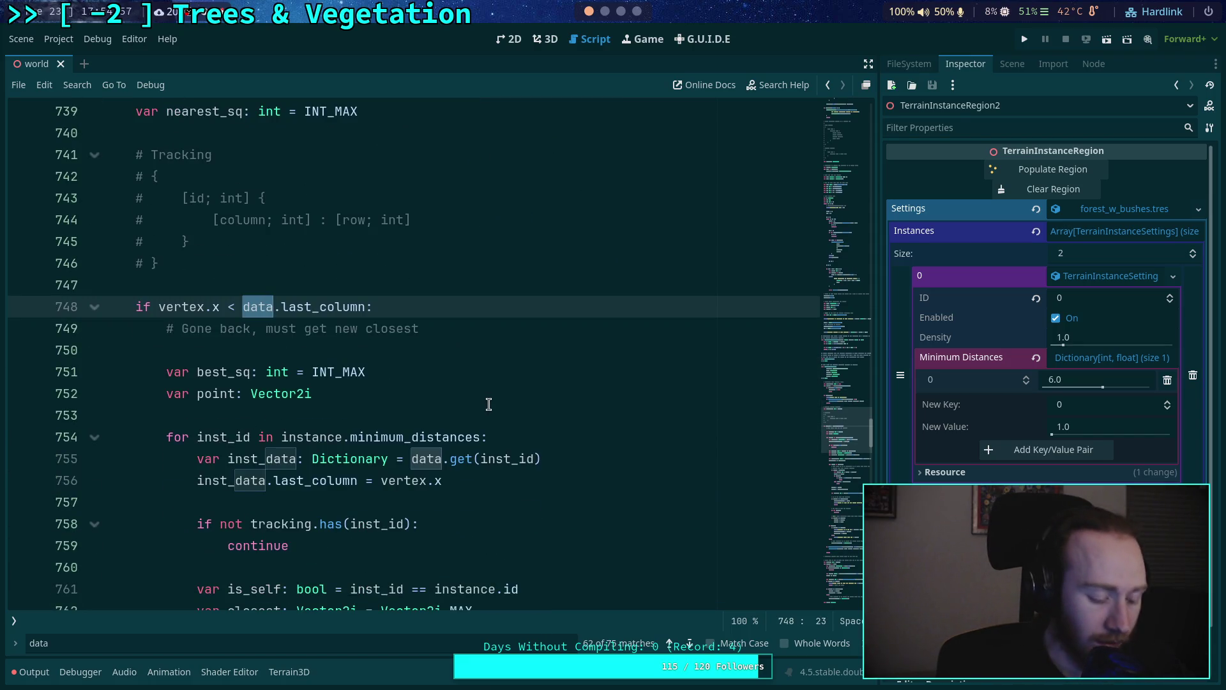
{"action": "type", "text": ".get("}
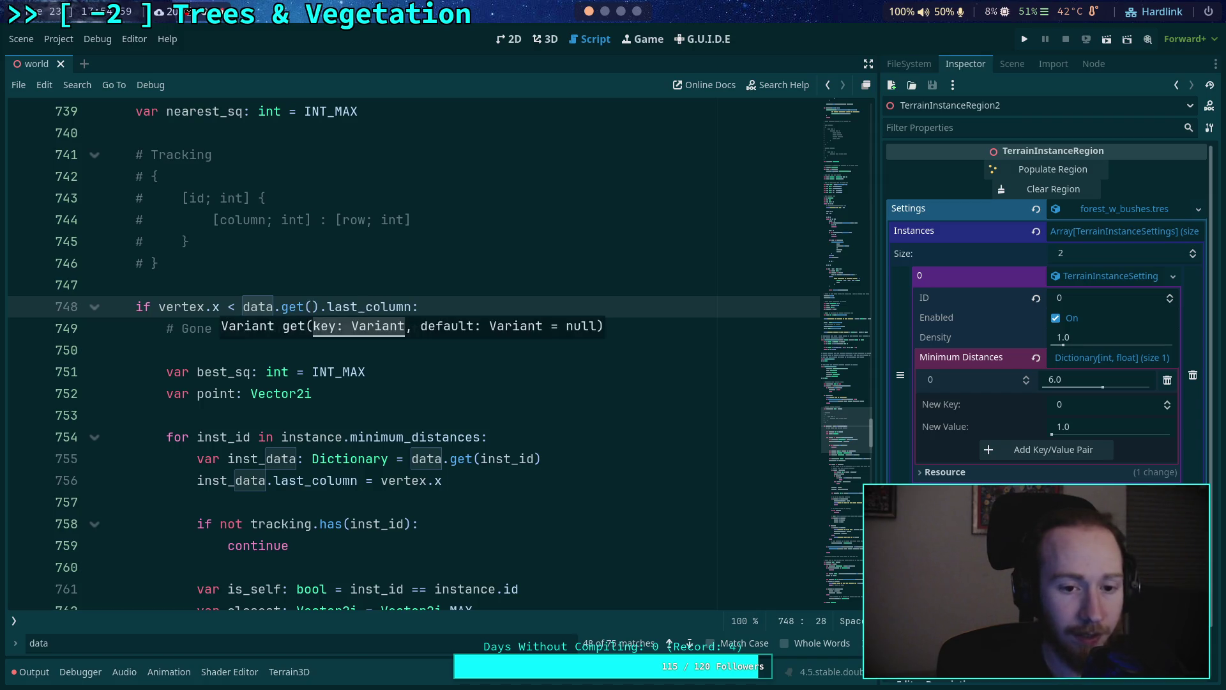
{"action": "type", "text": "instance.id)"}
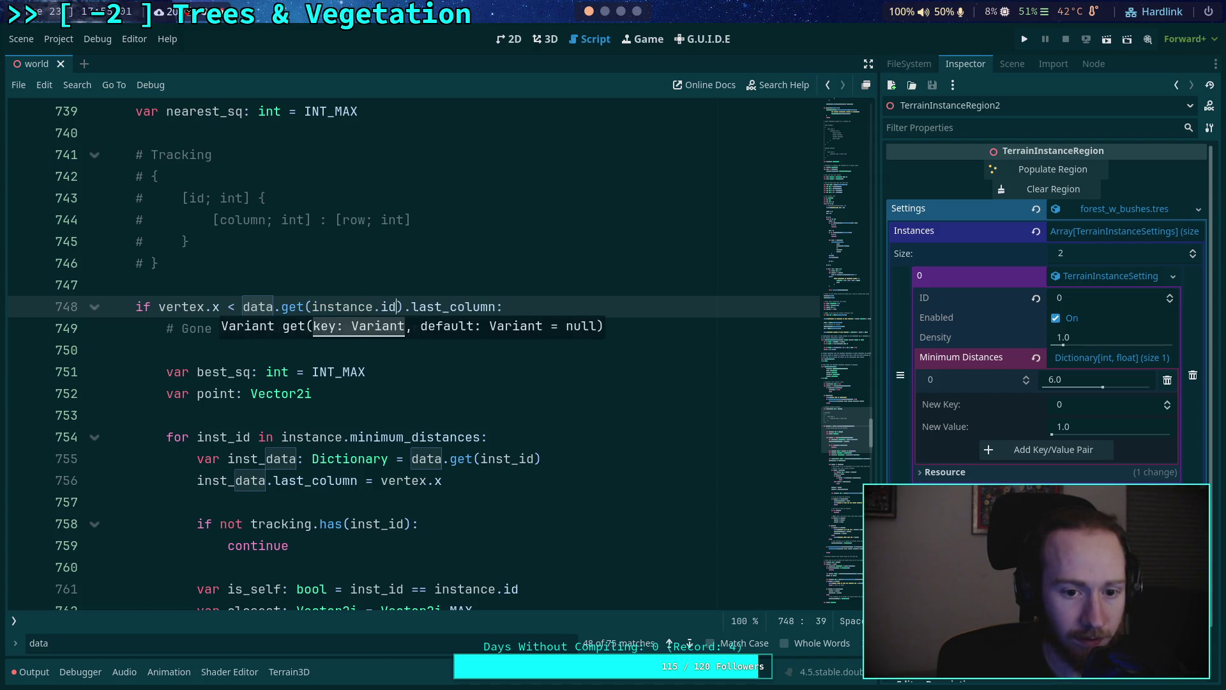
{"action": "left_click", "coordinate": [368, 308]}
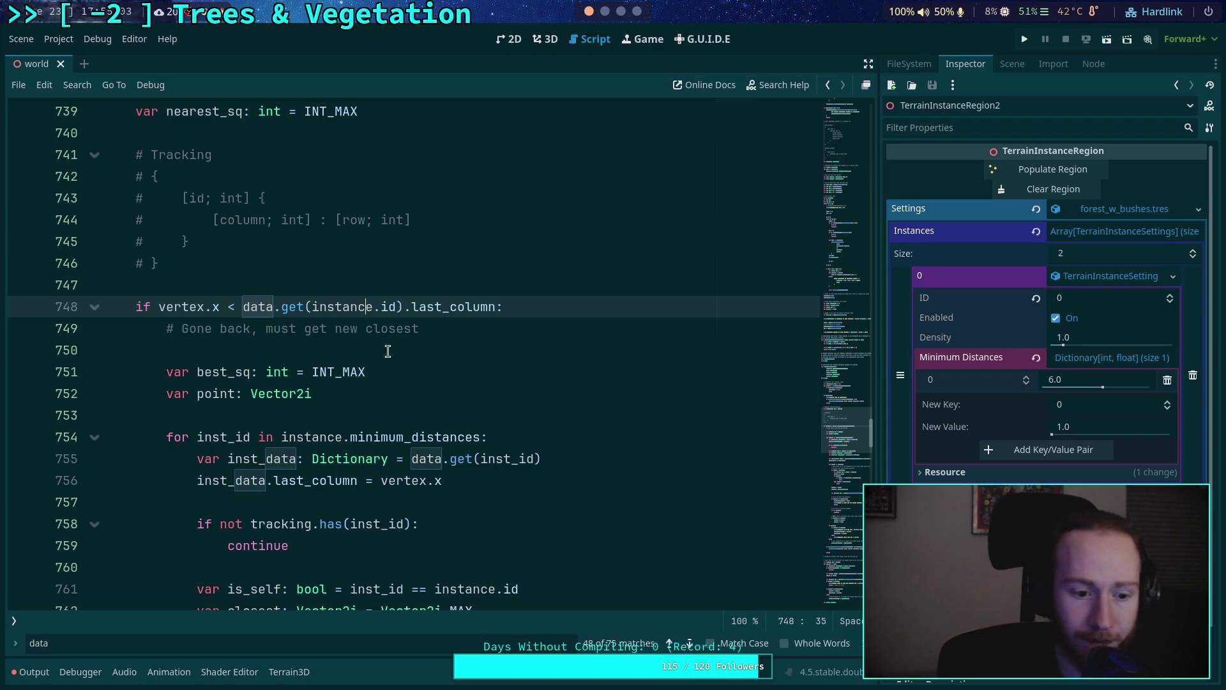
{"action": "left_click", "coordinate": [856, 644]}
{"action": "key", "text": "ctrl+s"}
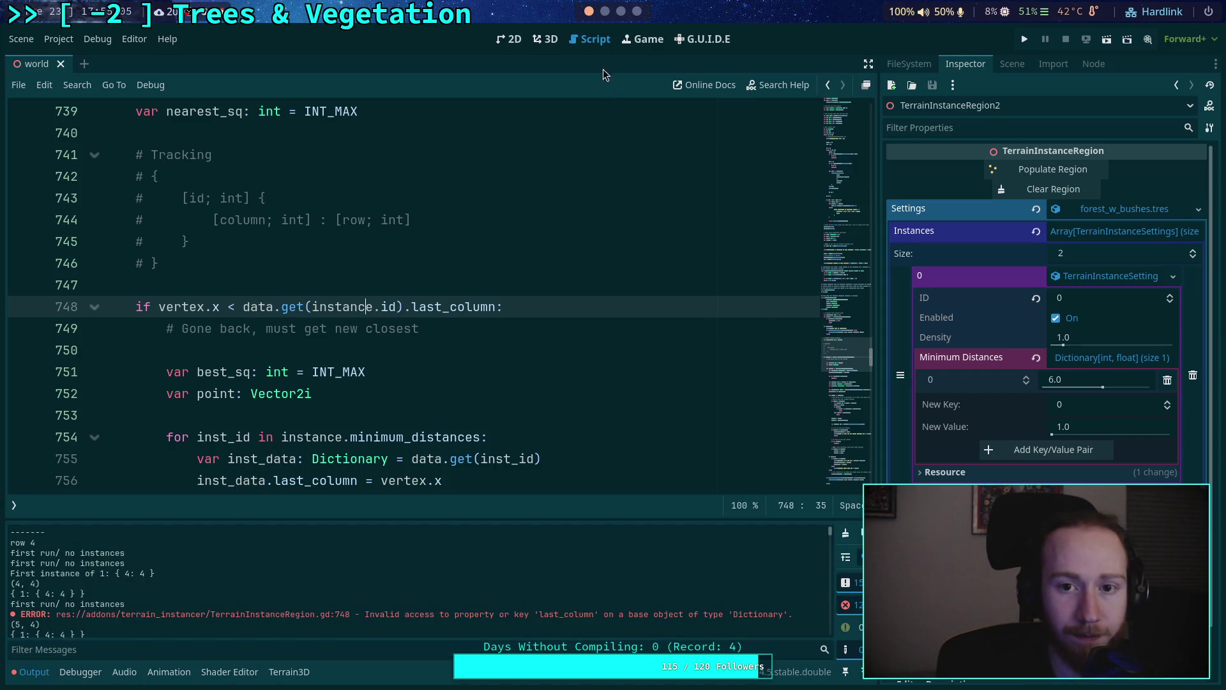
{"action": "key", "text": "ctrl+F2"}
Clear and repopulate the region twice, then return to the script to inspect line 825
{"action": "left_click", "coordinate": [1027, 189]}
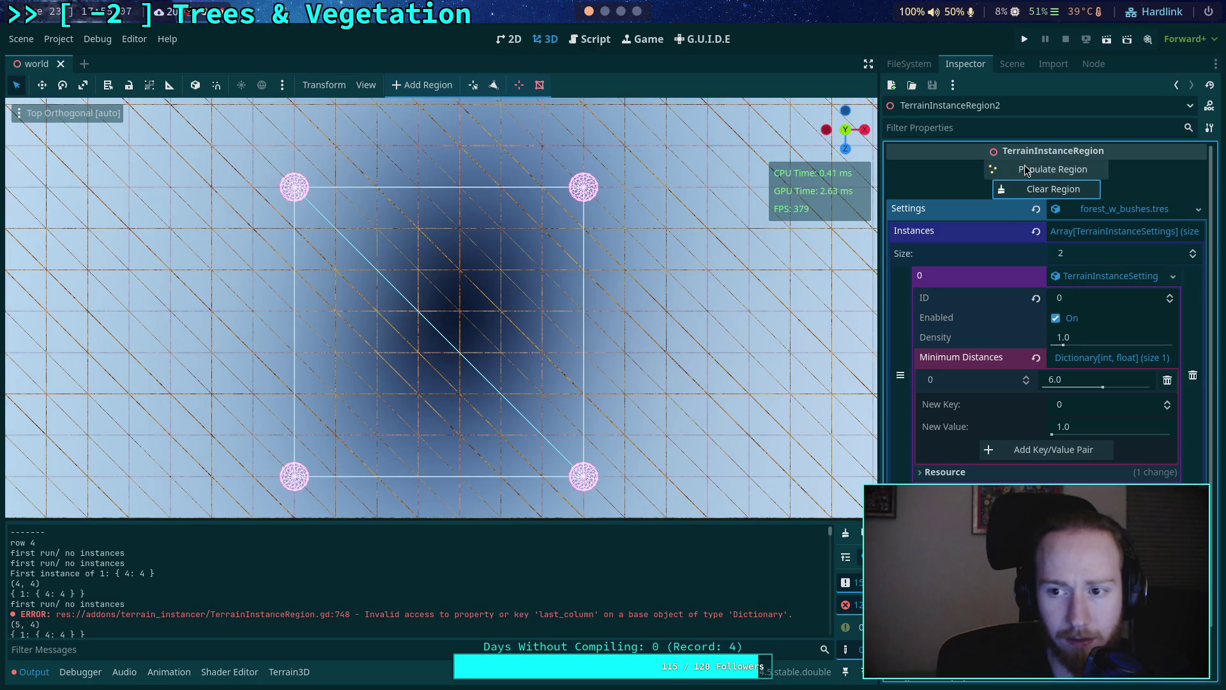
{"action": "left_click", "coordinate": [1025, 169]}
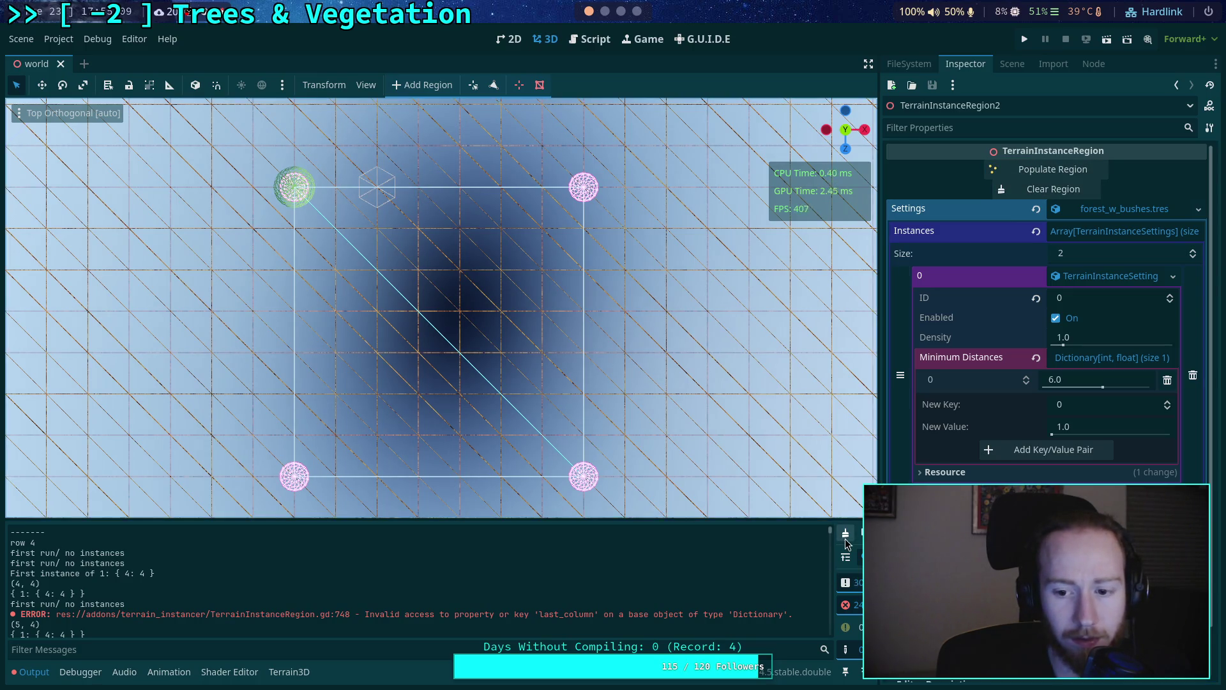
{"action": "left_click", "coordinate": [1026, 189]}
{"action": "left_click", "coordinate": [1036, 170]}
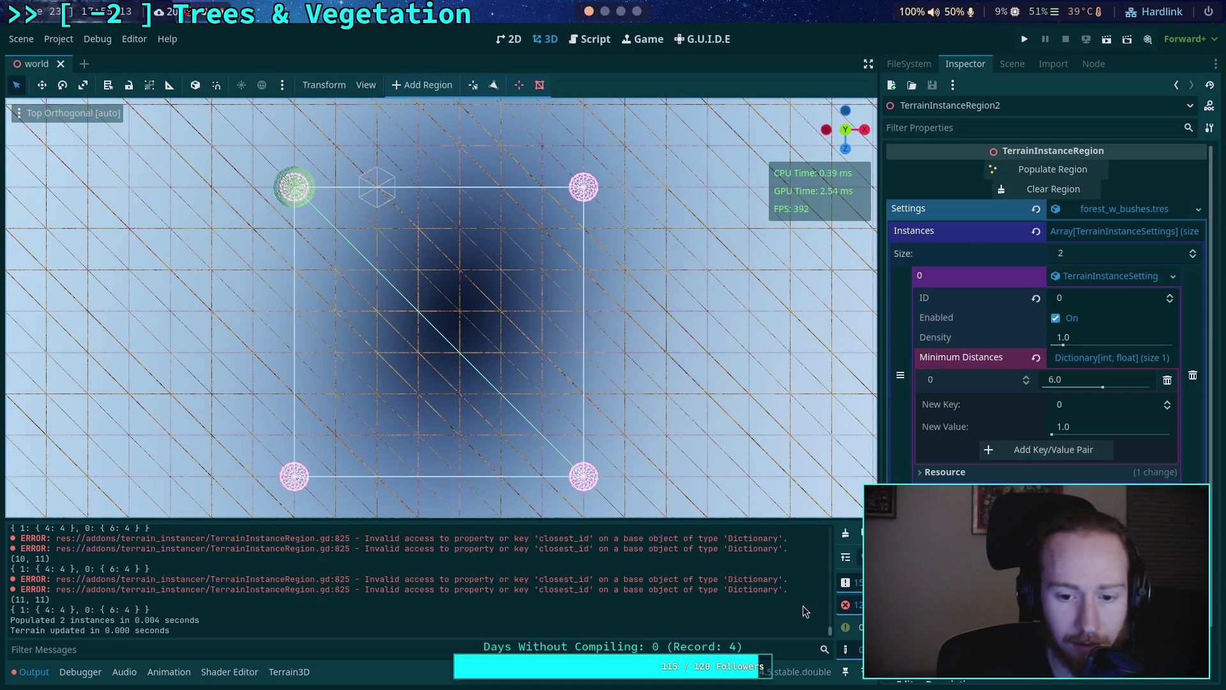
{"action": "left_click", "coordinate": [591, 40]}
{"action": "scroll", "coordinate": [395, 388], "scroll_direction": "down", "scroll_amount": 7}
Replace data.closest_id with inst_id on lines 825 and 830
{"action": "scroll", "coordinate": [395, 388], "scroll_direction": "down", "scroll_amount": 12}
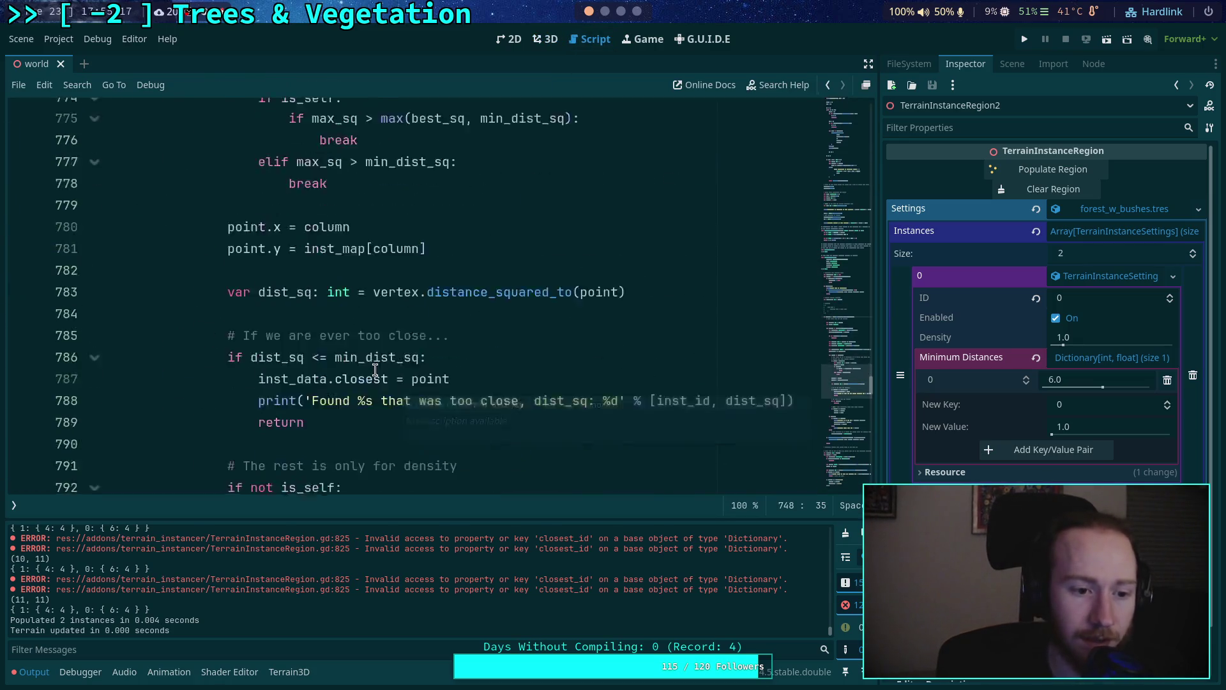
{"action": "scroll", "coordinate": [373, 372], "scroll_direction": "down", "scroll_amount": 1}
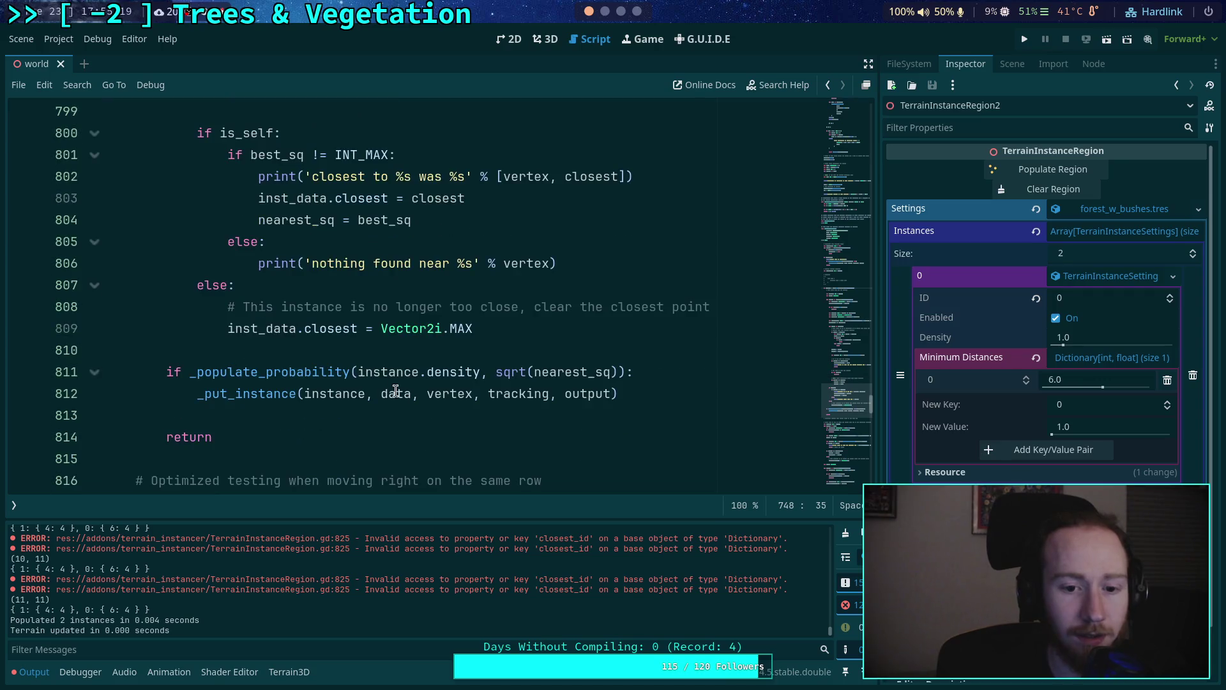
{"action": "scroll", "coordinate": [396, 393], "scroll_direction": "down", "scroll_amount": 4}
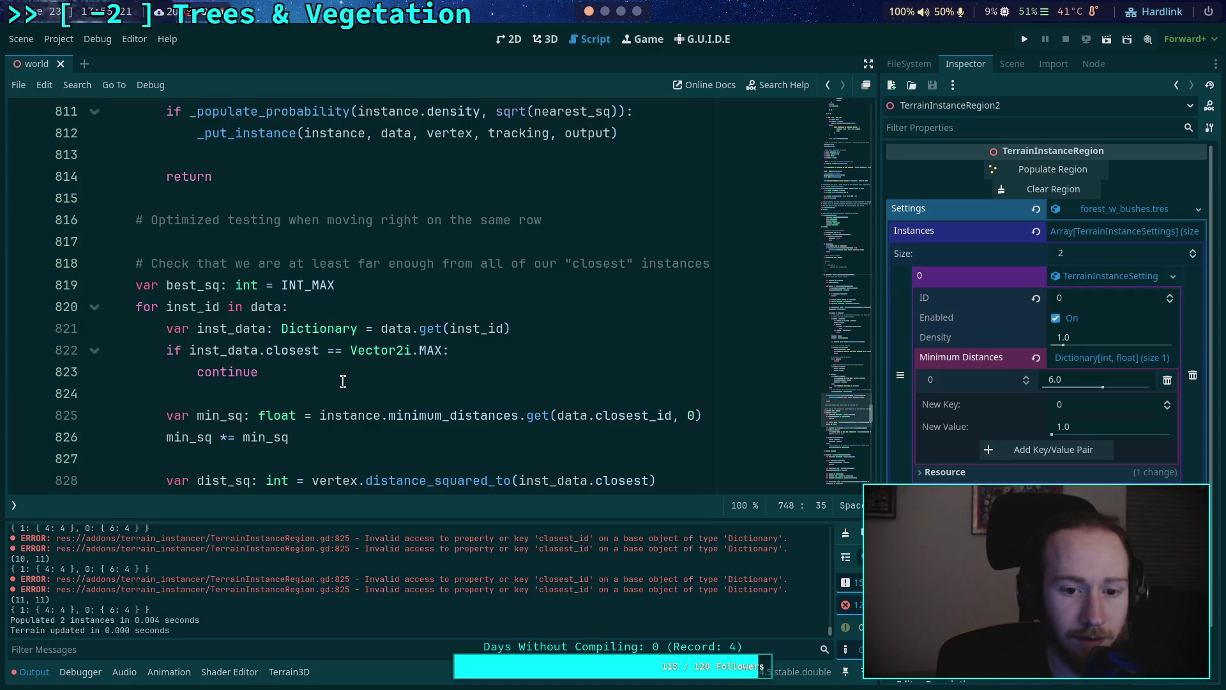
{"action": "scroll", "coordinate": [281, 390], "scroll_direction": "down", "scroll_amount": 1}
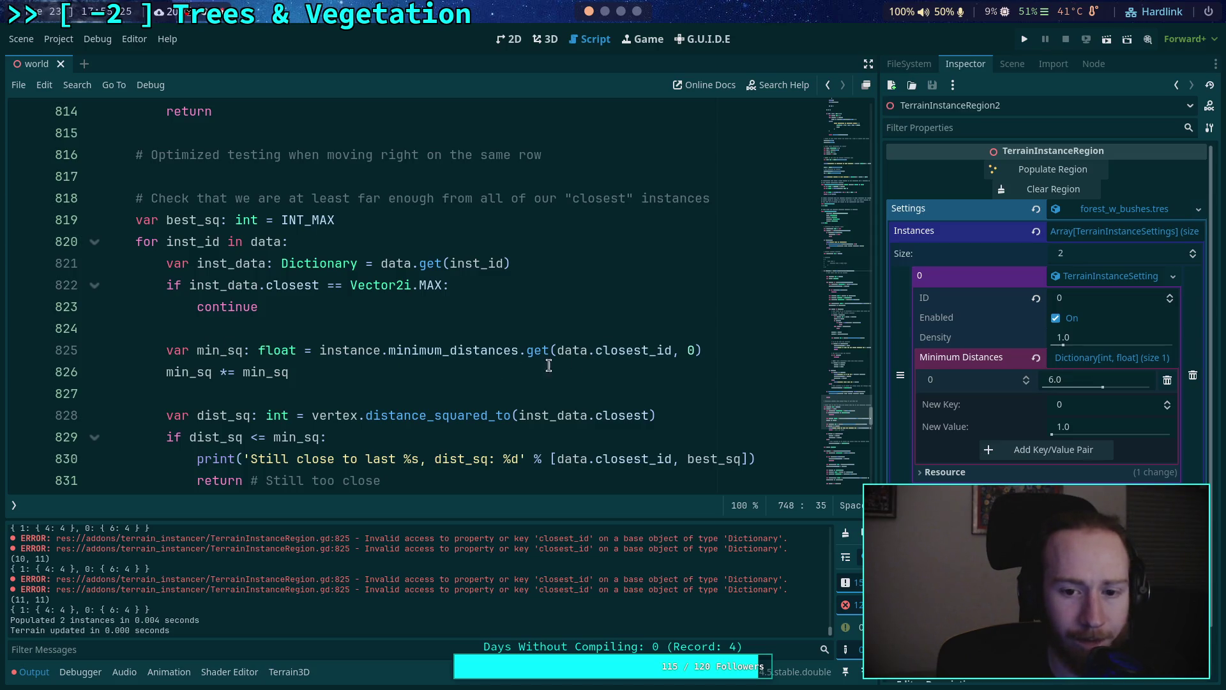
{"action": "left_click_drag", "start_coordinate": [557, 350], "coordinate": [651, 352]}
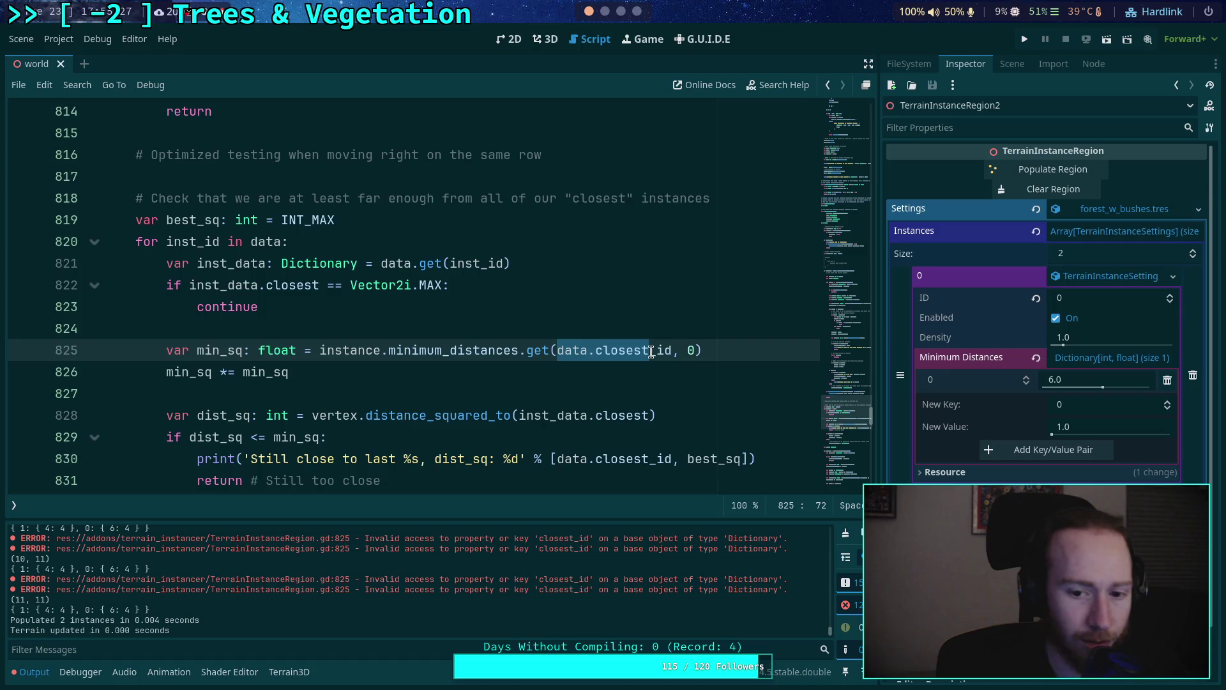
{"action": "type", "text": "inst"}
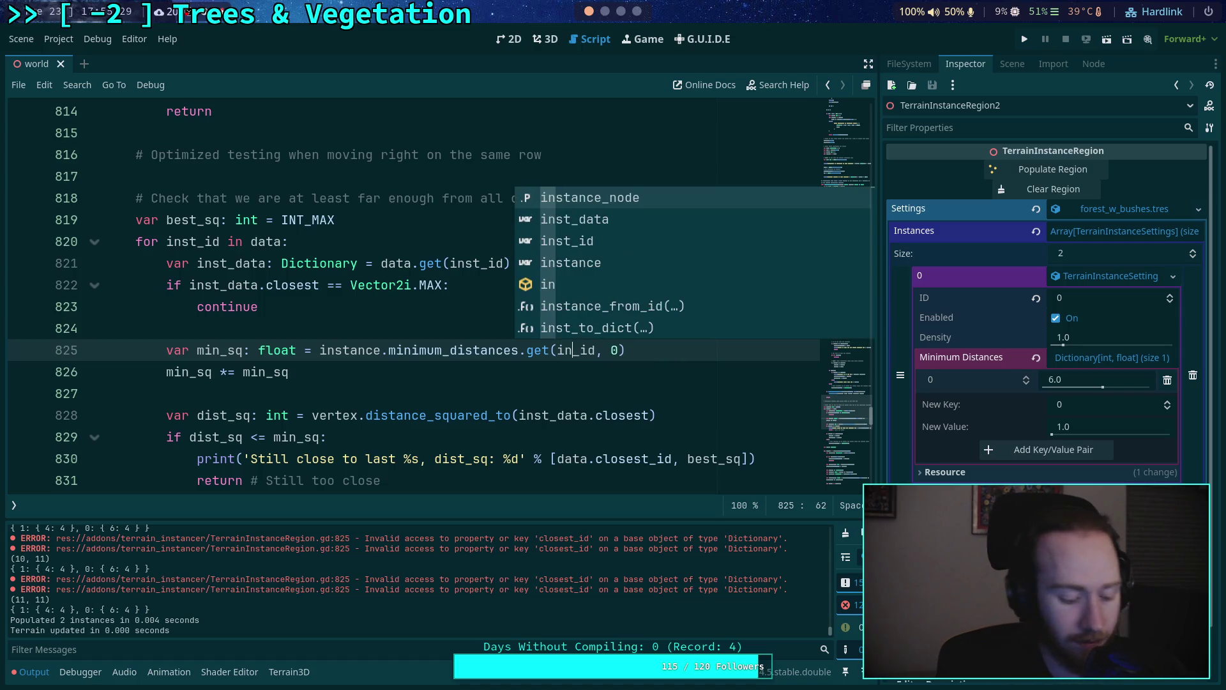
{"action": "double_click", "coordinate": [569, 351]}
{"action": "key", "text": "ctrl+c"}
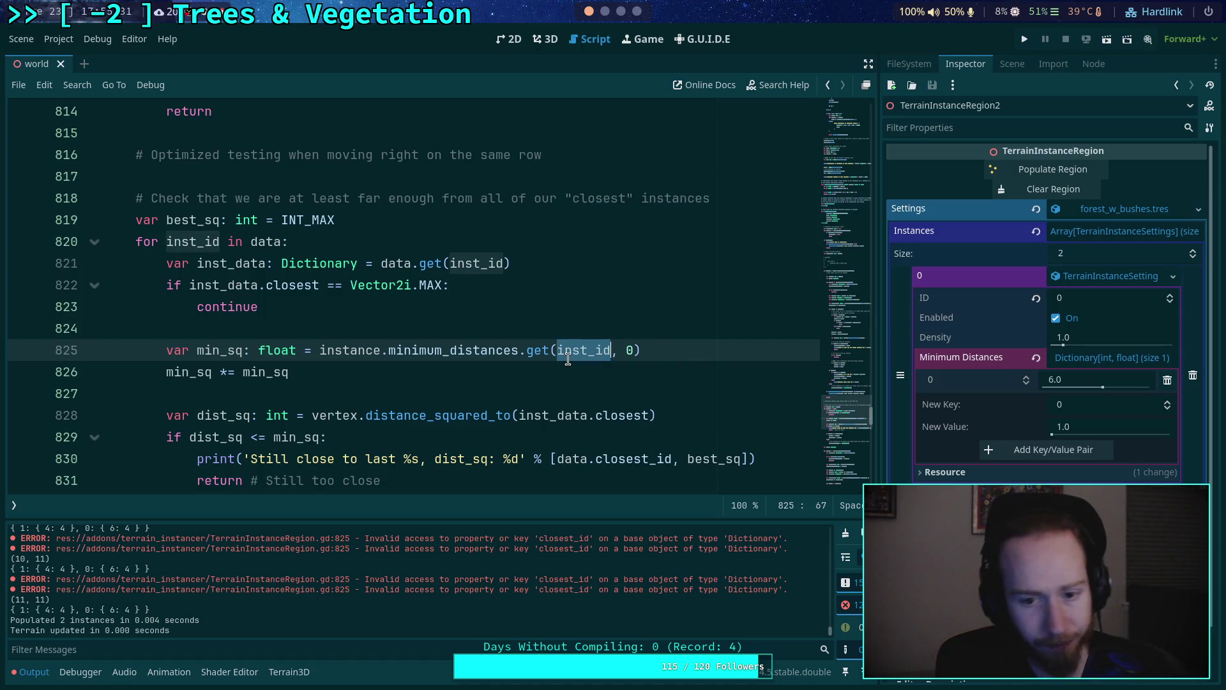
{"action": "left_click_drag", "start_coordinate": [557, 458], "coordinate": [672, 459]}
{"action": "key", "text": "ctrl+v"}
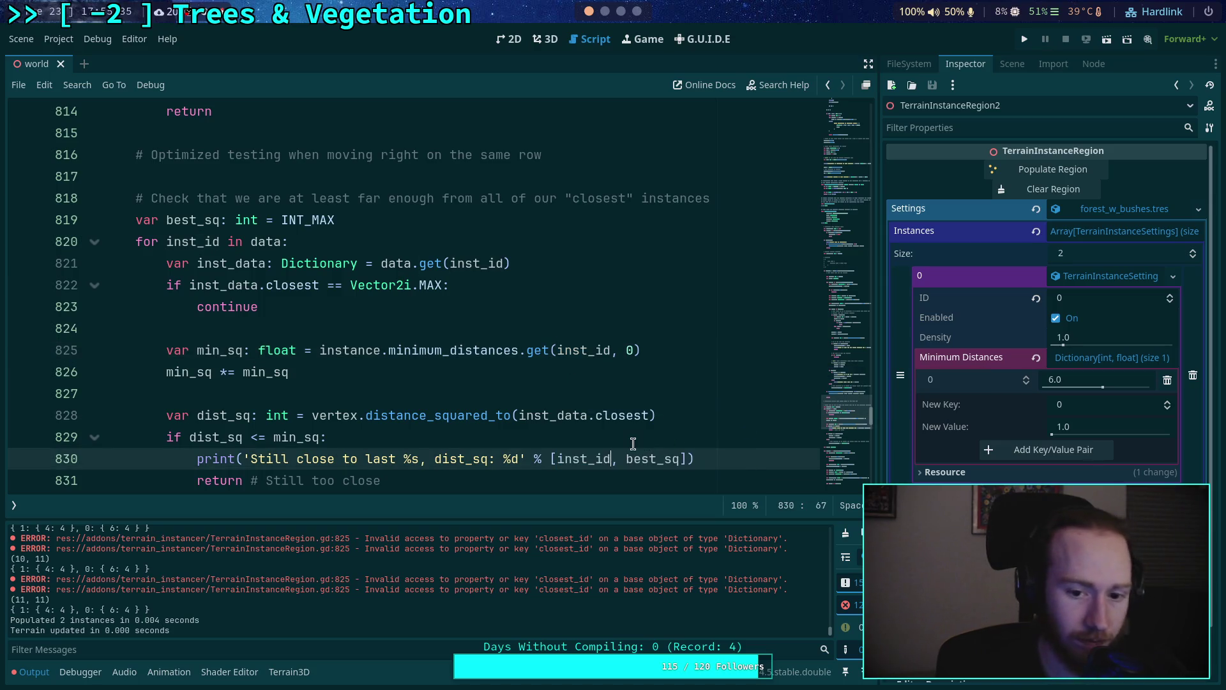
Search for 'closest_i' to confirm no references remain, then save the script
{"action": "key", "text": "ctrl+f"}
{"action": "type", "text": "closest_i"}
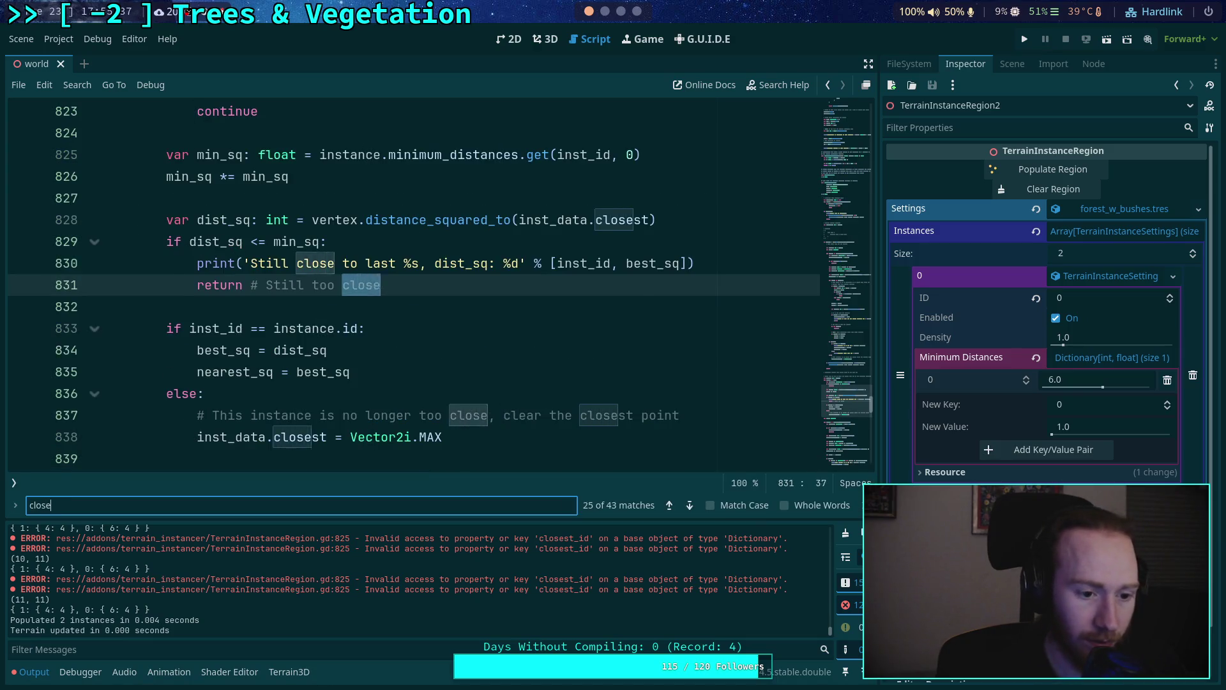
{"action": "key", "text": "Escape"}
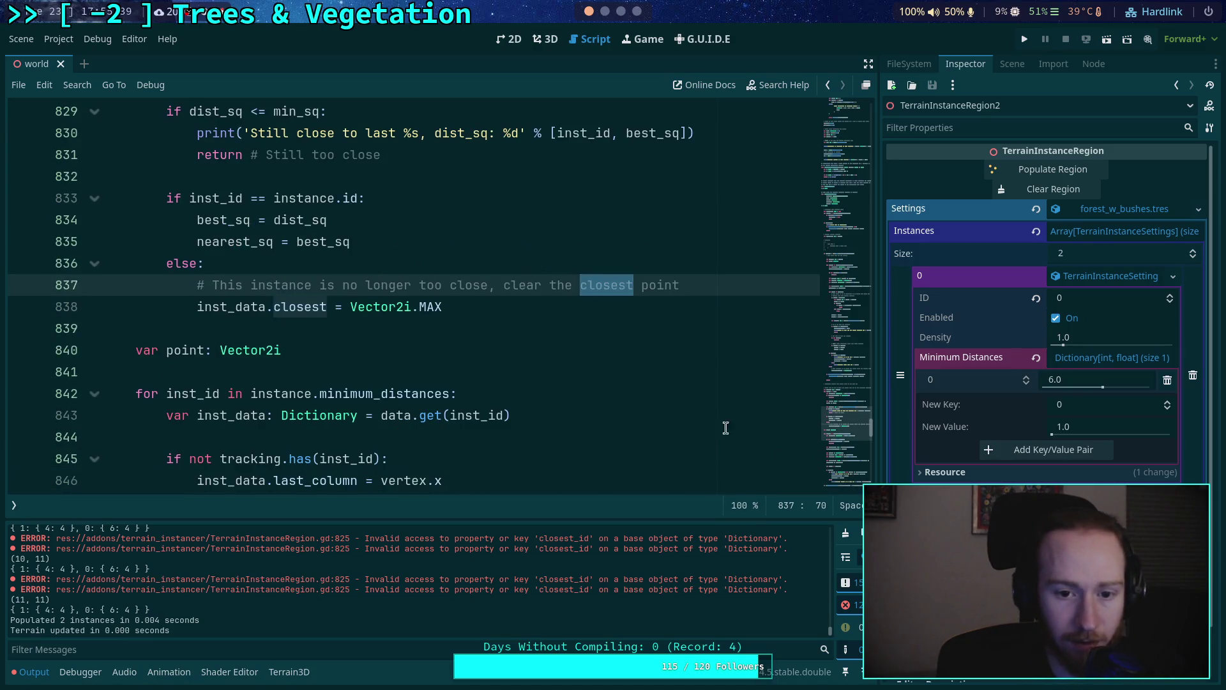
{"action": "left_click", "coordinate": [649, 391]}
{"action": "key", "text": "ctrl+s"}
{"action": "left_click", "coordinate": [846, 533]}
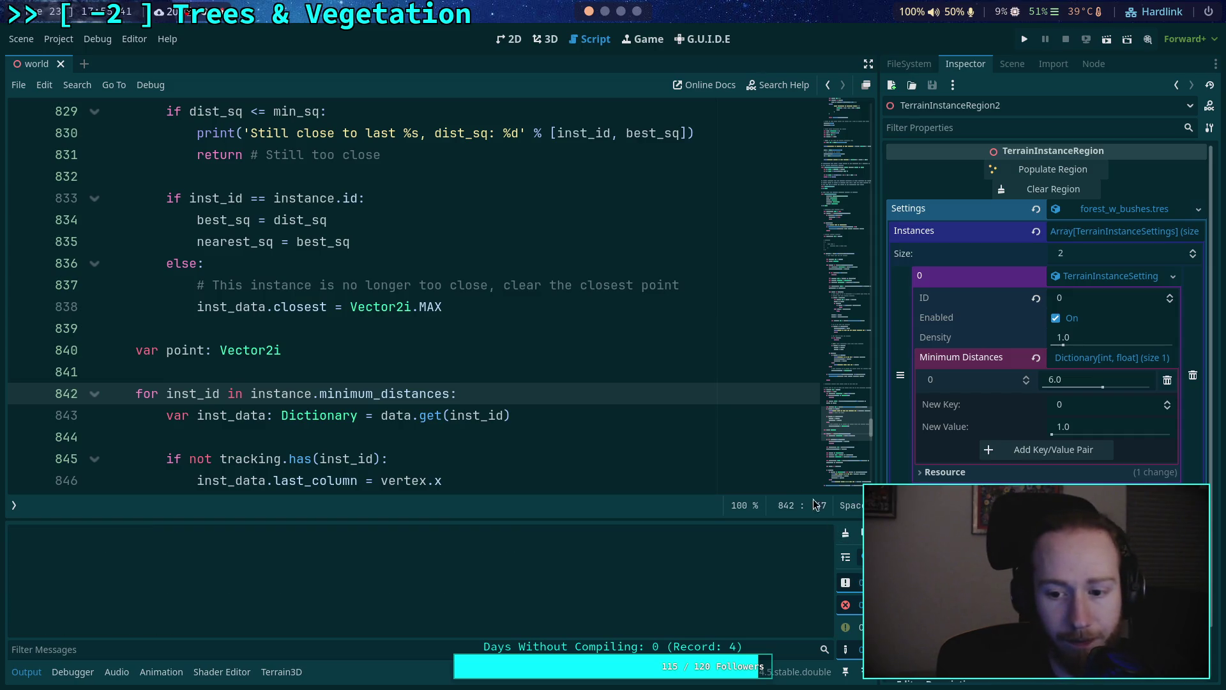
{"action": "left_click", "coordinate": [545, 39]}
Populate the region again and read the 2-instance placement trace in the Output log
{"action": "left_click", "coordinate": [1048, 174]}
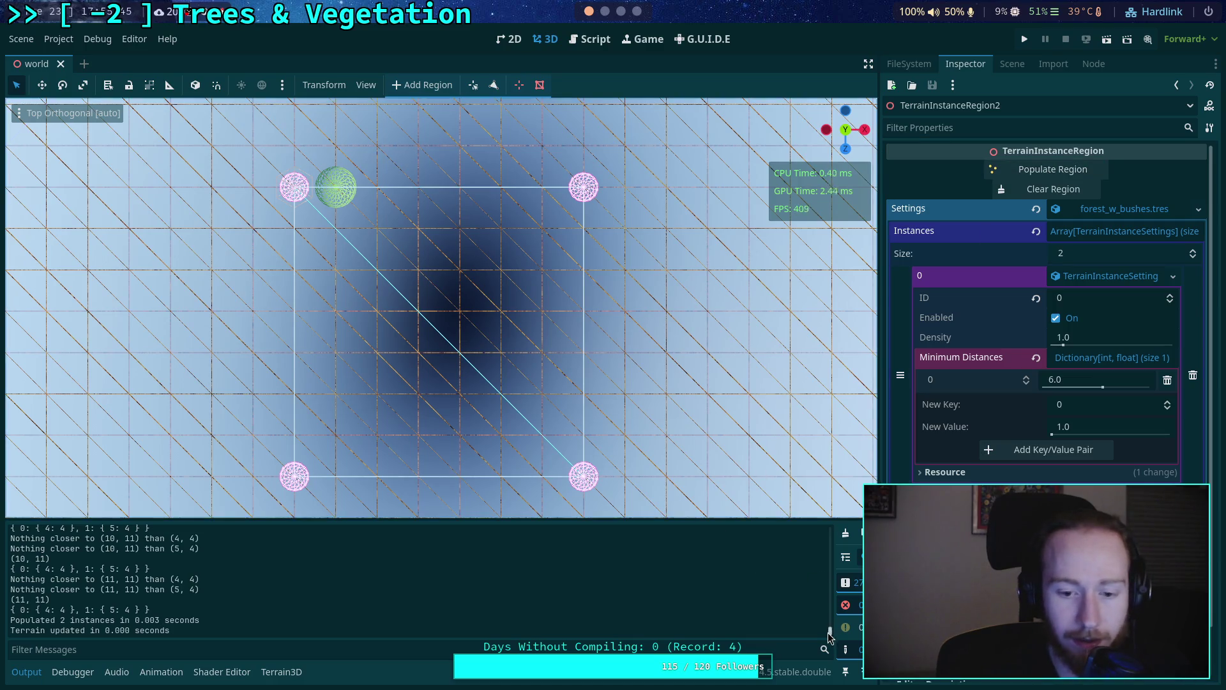
{"action": "scroll", "coordinate": [831, 629], "scroll_direction": "up", "scroll_amount": 4}
{"action": "left_click_drag", "start_coordinate": [831, 629], "coordinate": [822, 514]}
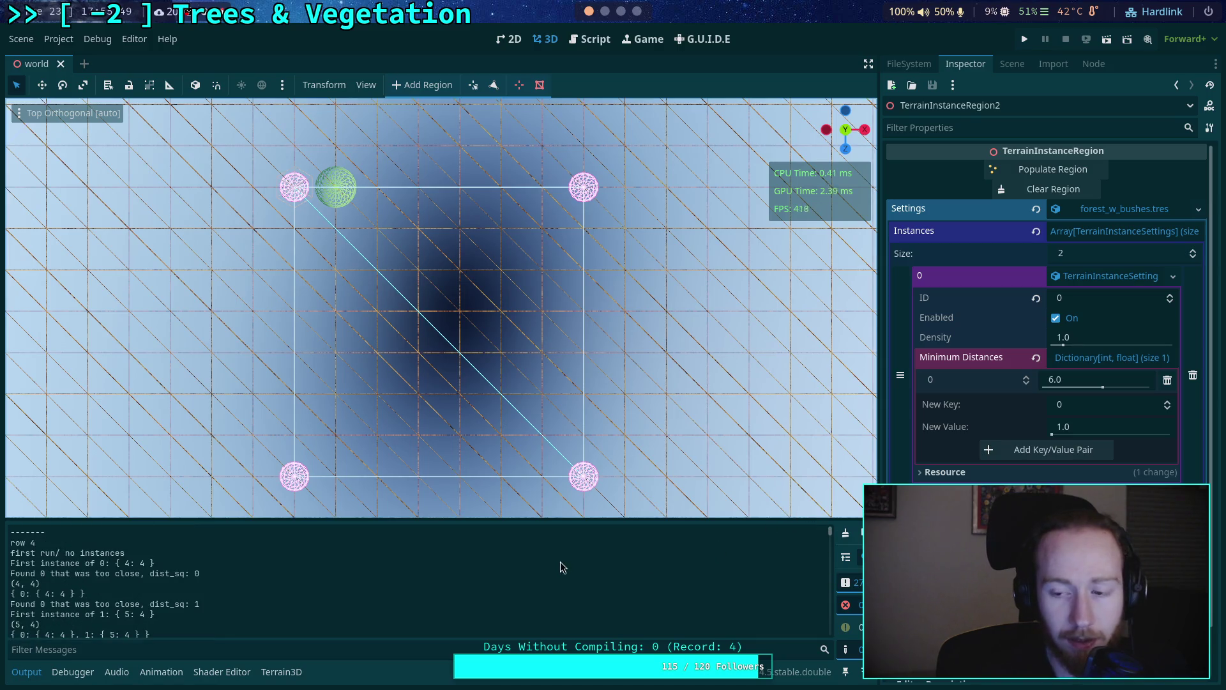
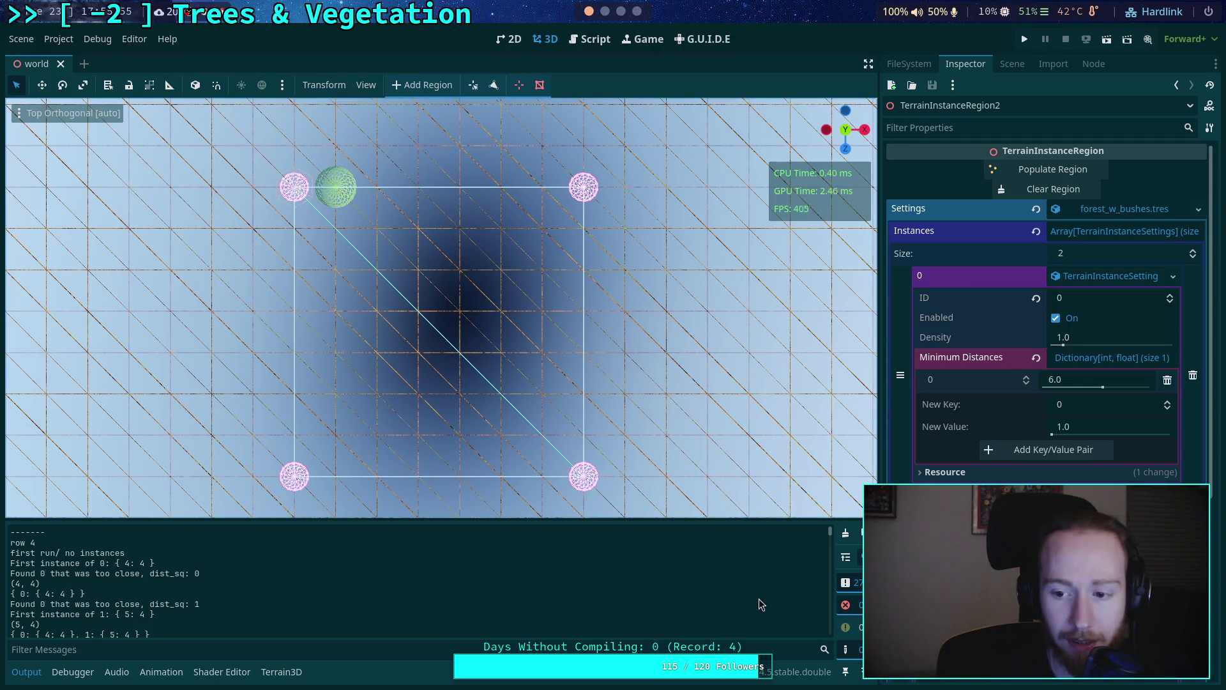
Repeatedly clear and repopulate the region until one bush instance sits at its top-left corner
{"action": "left_click", "coordinate": [1017, 169]}
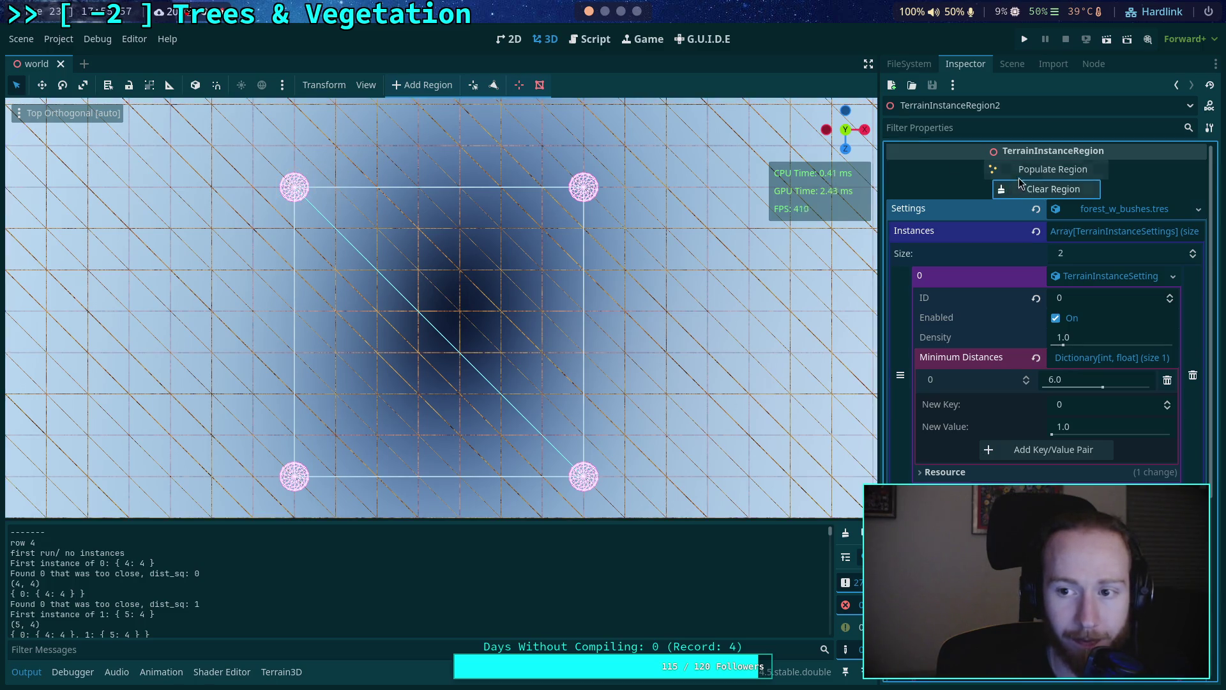
{"action": "left_click", "coordinate": [1054, 192]}
{"action": "left_click", "coordinate": [1042, 170]}
{"action": "left_click", "coordinate": [1043, 189]}
{"action": "left_click", "coordinate": [1043, 172]}
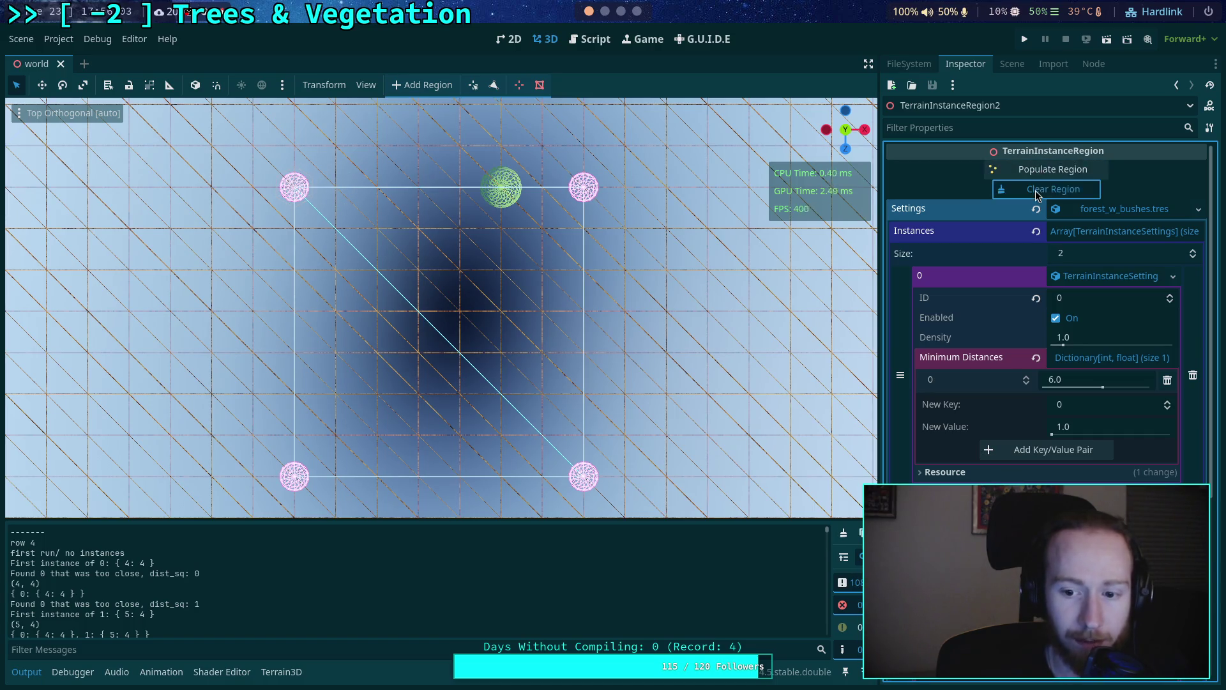
{"action": "left_click", "coordinate": [1041, 170]}
{"action": "left_click", "coordinate": [1034, 190]}
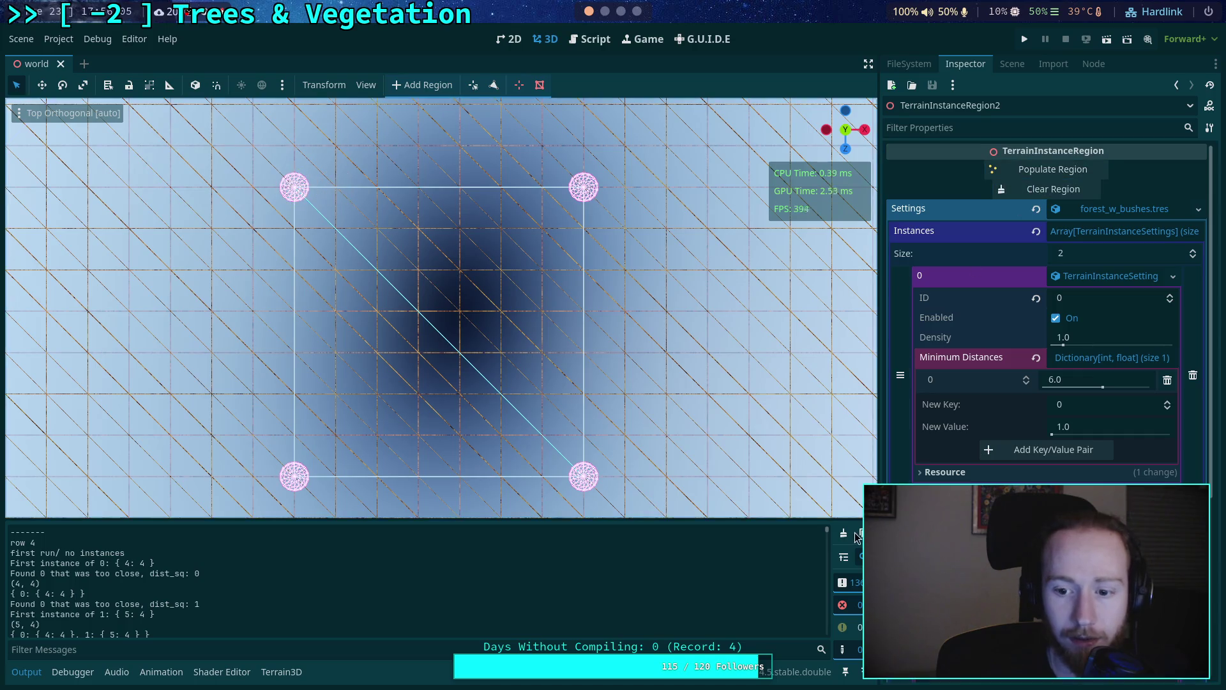
{"action": "left_click", "coordinate": [1040, 170]}
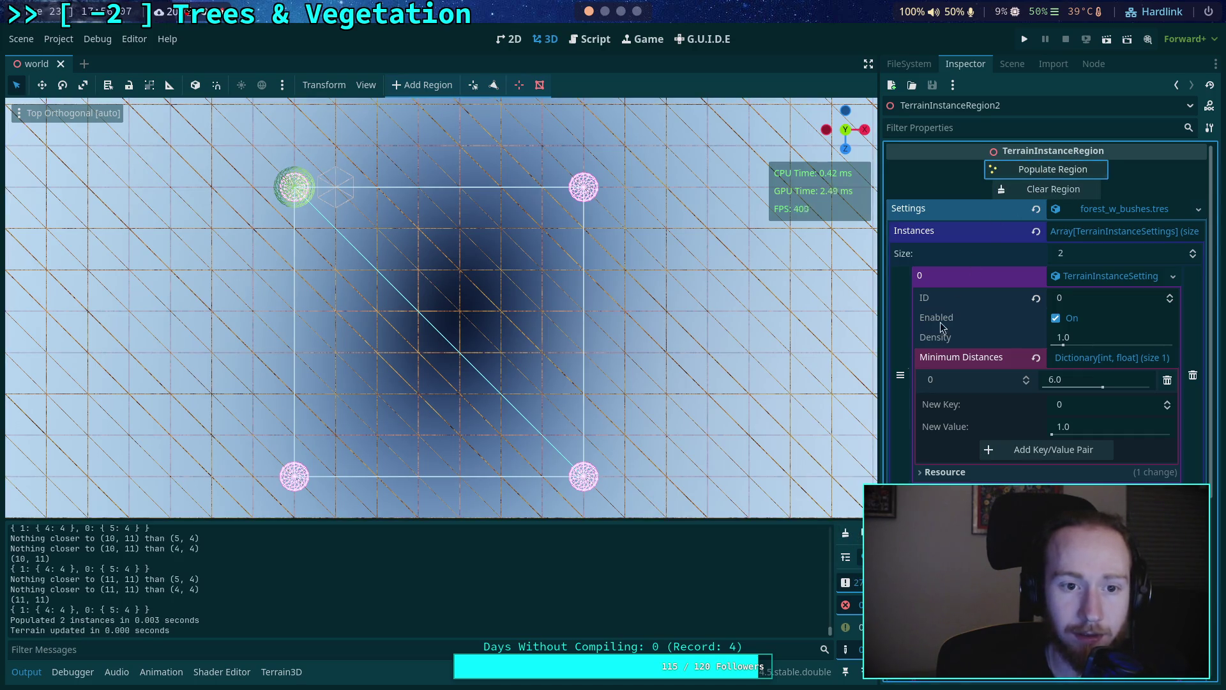
Empty the Output log and save the world scene
{"action": "left_click", "coordinate": [847, 535]}
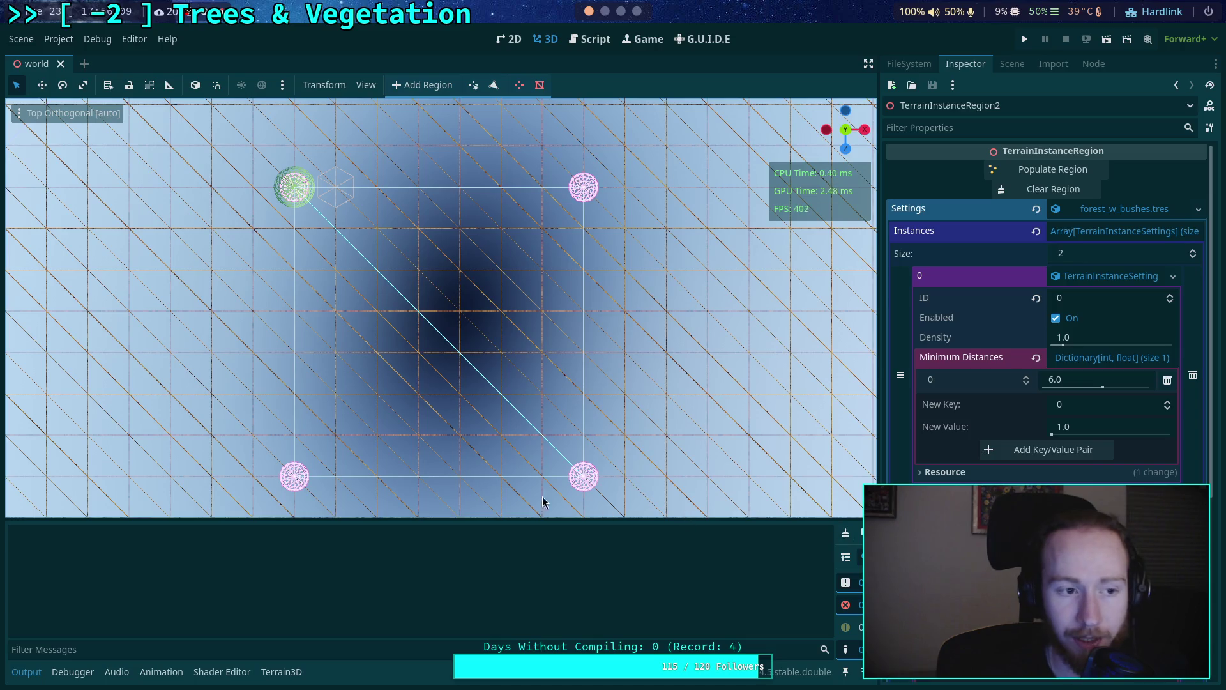
{"action": "key", "text": "ctrl+s"}
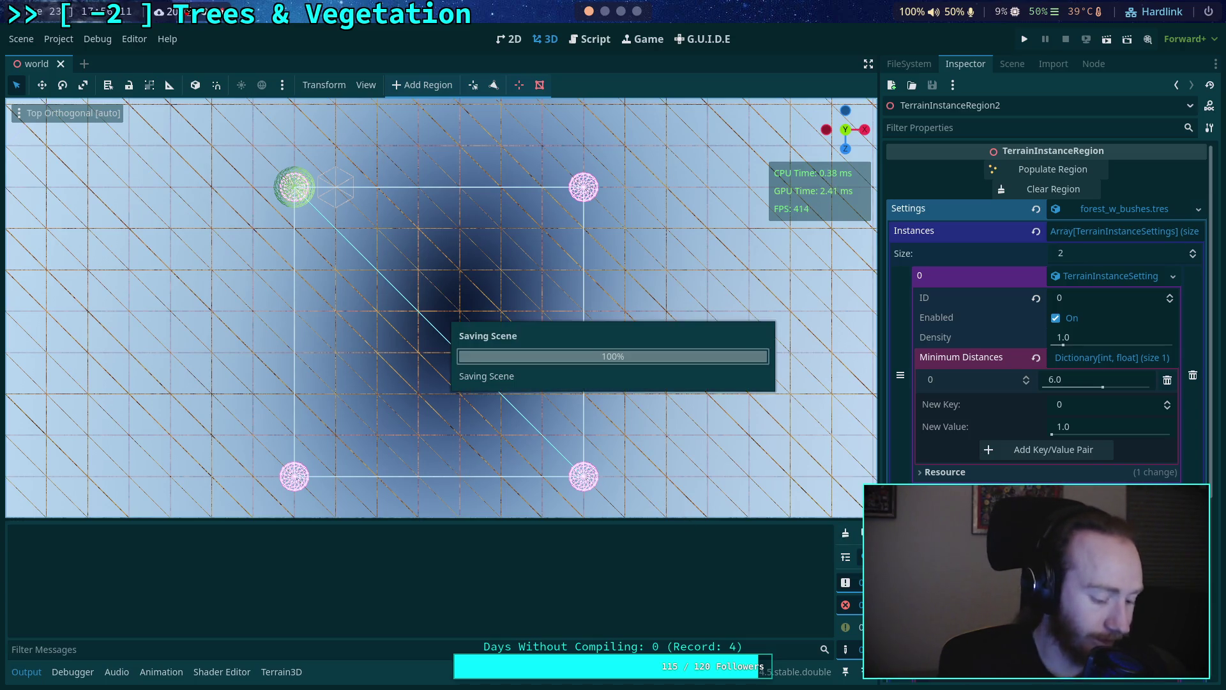
{"action": "key", "text": "super+1"}
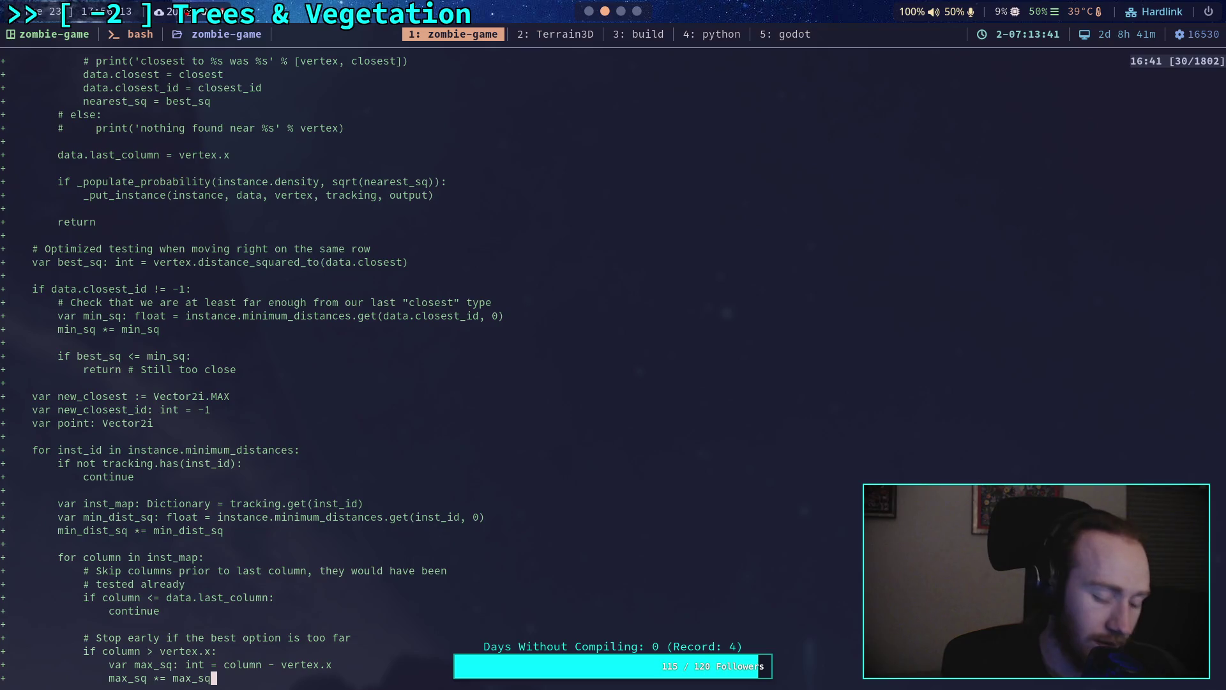
Quit the pager and review the repository's git status
{"action": "type", "text": "qgit "}
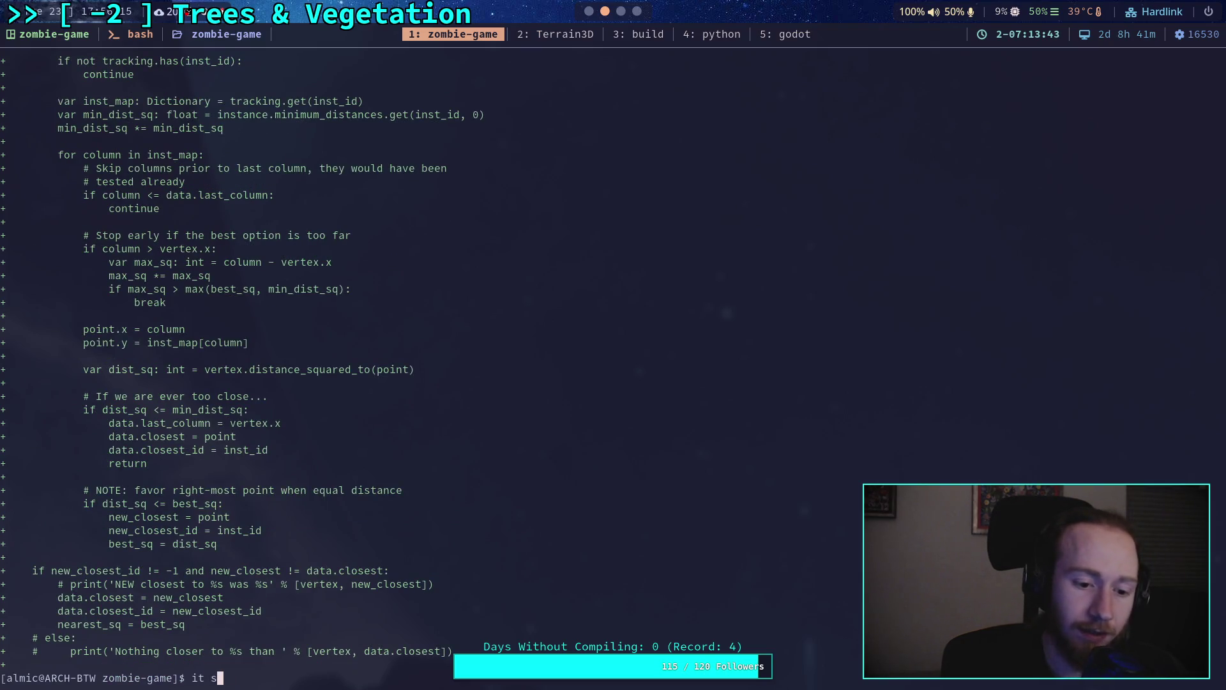
{"action": "type", "text": "status"}
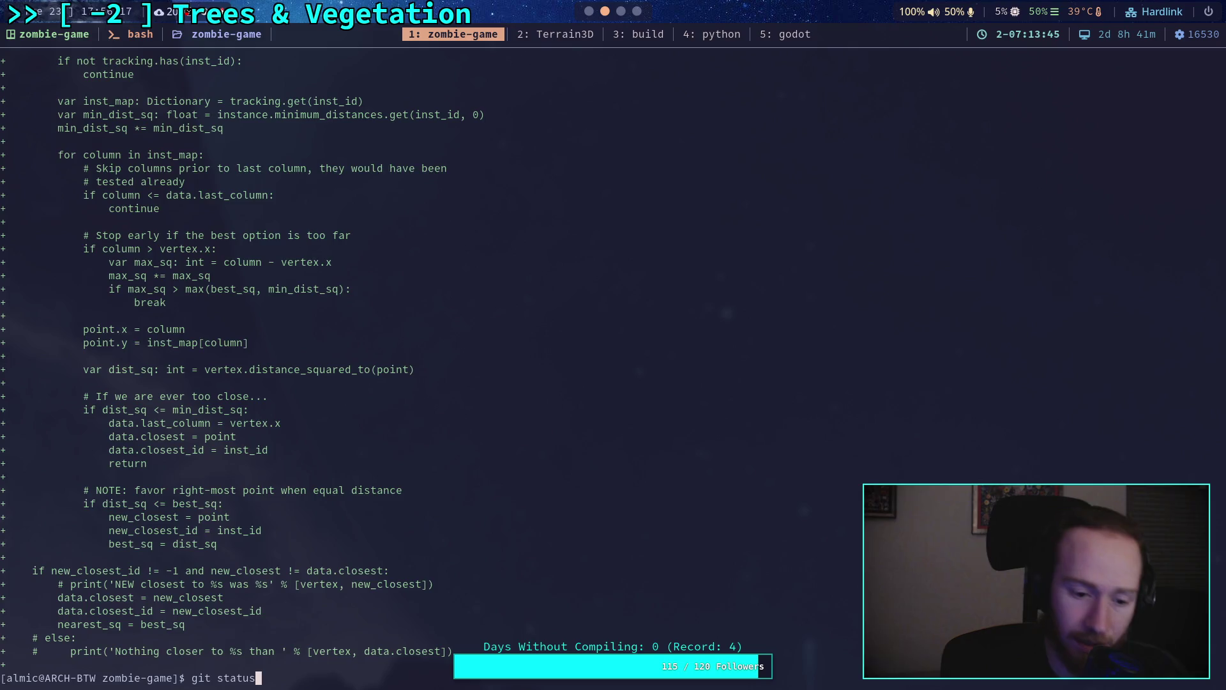
{"action": "key", "text": "Return"}
{"action": "scroll", "coordinate": [419, 481], "scroll_direction": "up", "scroll_amount": 15}
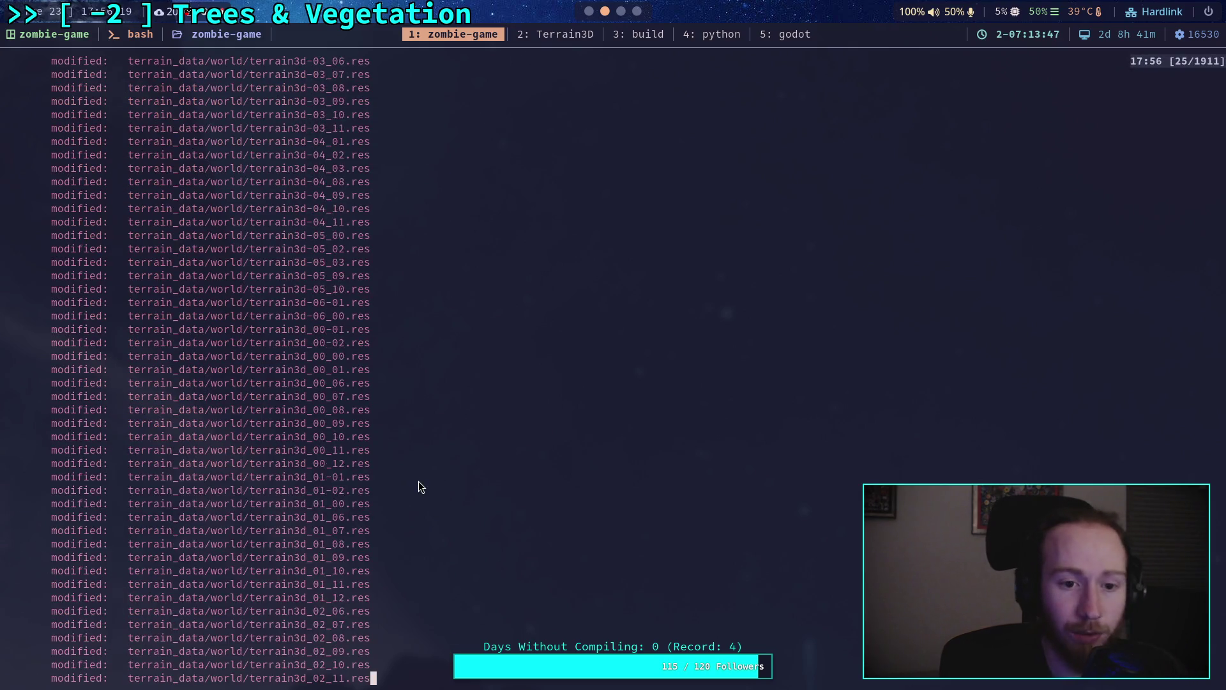
{"action": "scroll", "coordinate": [423, 481], "scroll_direction": "down", "scroll_amount": 7}
{"action": "scroll", "coordinate": [428, 483], "scroll_direction": "down", "scroll_amount": 7}
Discard changes to the terrain_data/world/terrain3d* chunk files with git restore
{"action": "type", "text": "git restore terr"}
{"action": "key", "text": "Tab"}
{"action": "type", "text": "world/t"}
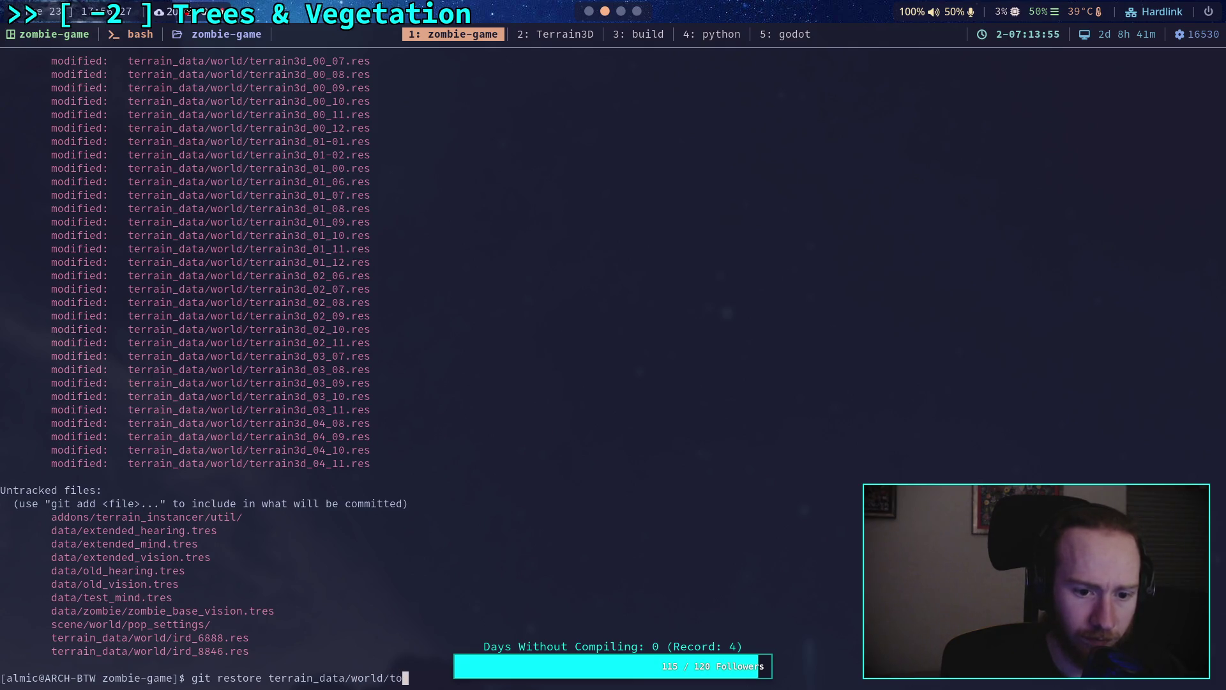
{"action": "key", "text": "Tab"}
{"action": "type", "text": "*"}
{"action": "key", "text": "Return"}
Recheck git status, then show the unstaged git diff
{"action": "type", "text": "git status"}
{"action": "key", "text": "Return"}
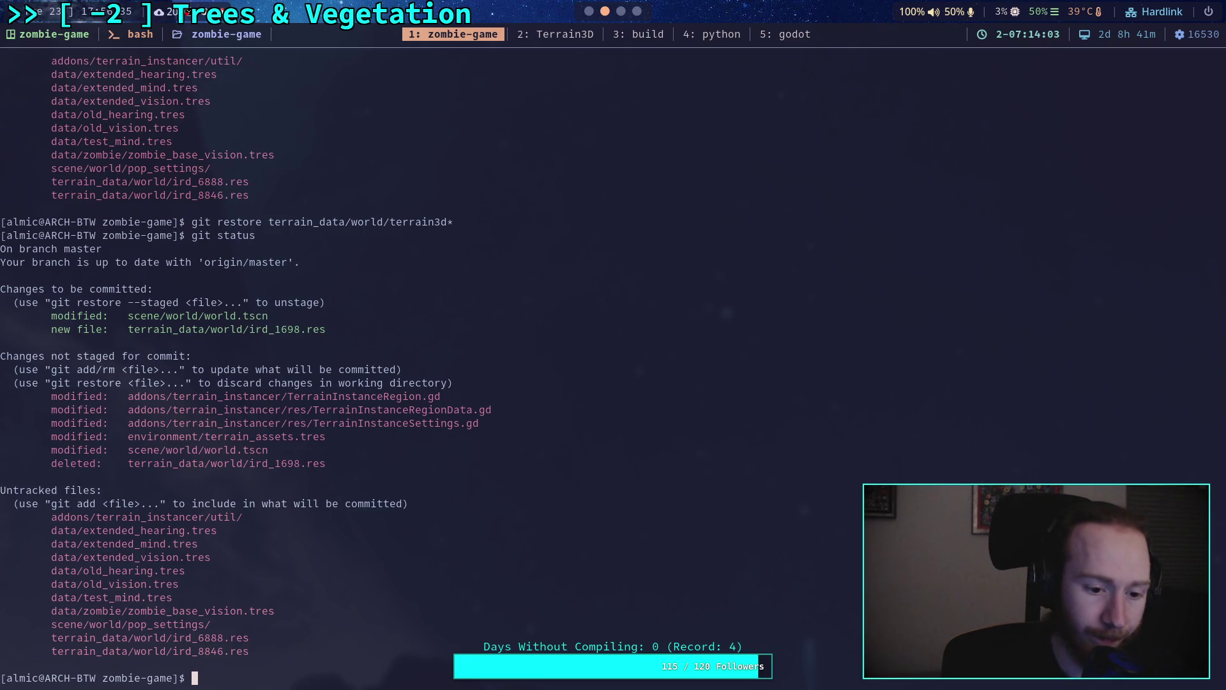
{"action": "type", "text": "git diff"}
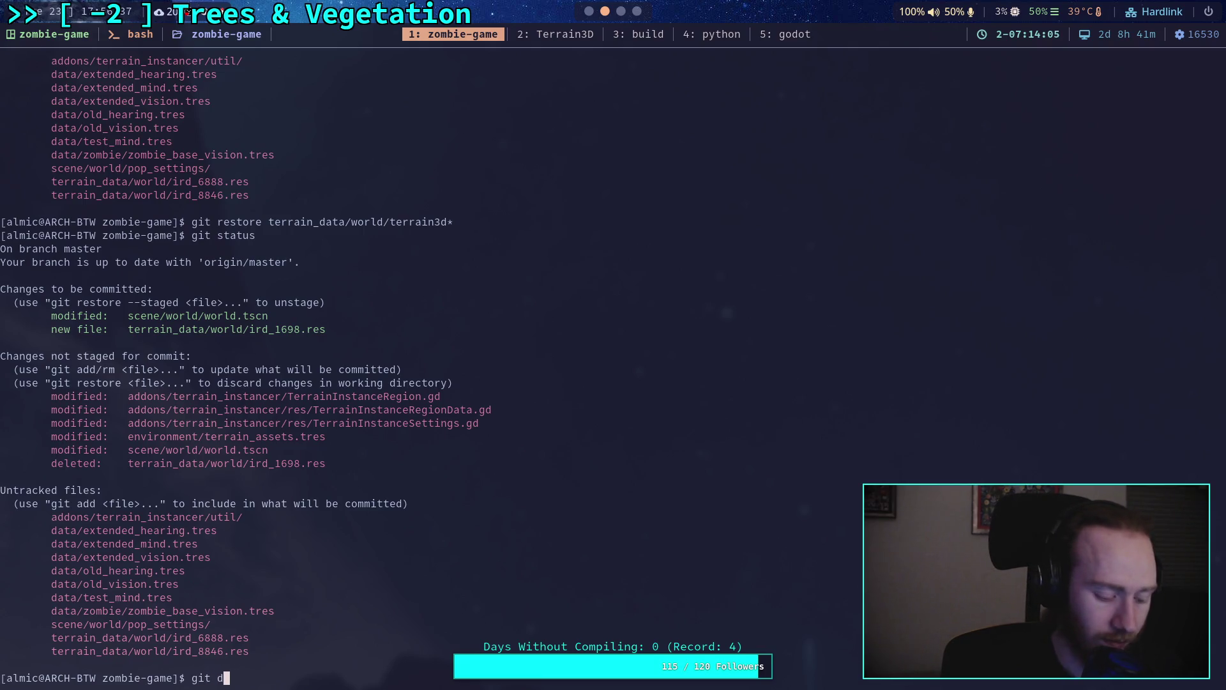
{"action": "key", "text": "Return"}
Page through the diff of TerrainInstanceSettings.gd, terrain_assets.tres and world.tscn
{"action": "scroll", "coordinate": [594, 367], "scroll_direction": "down", "scroll_amount": 8}
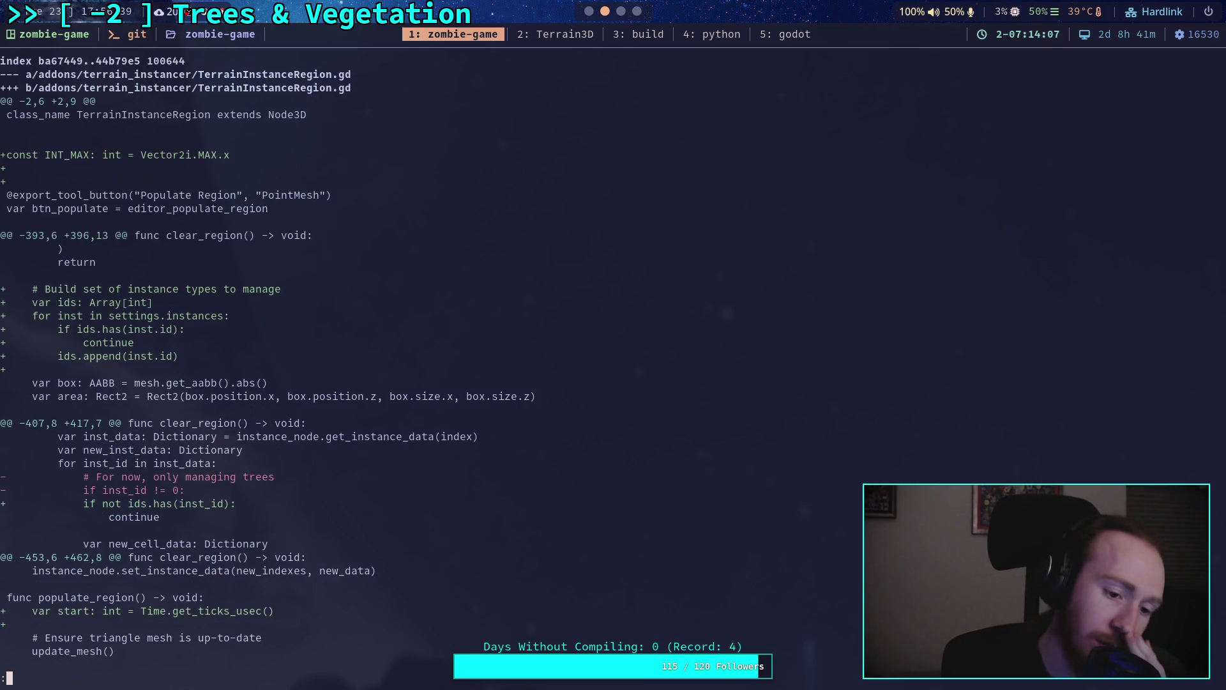
{"action": "scroll", "coordinate": [595, 367], "scroll_direction": "down", "scroll_amount": 7}
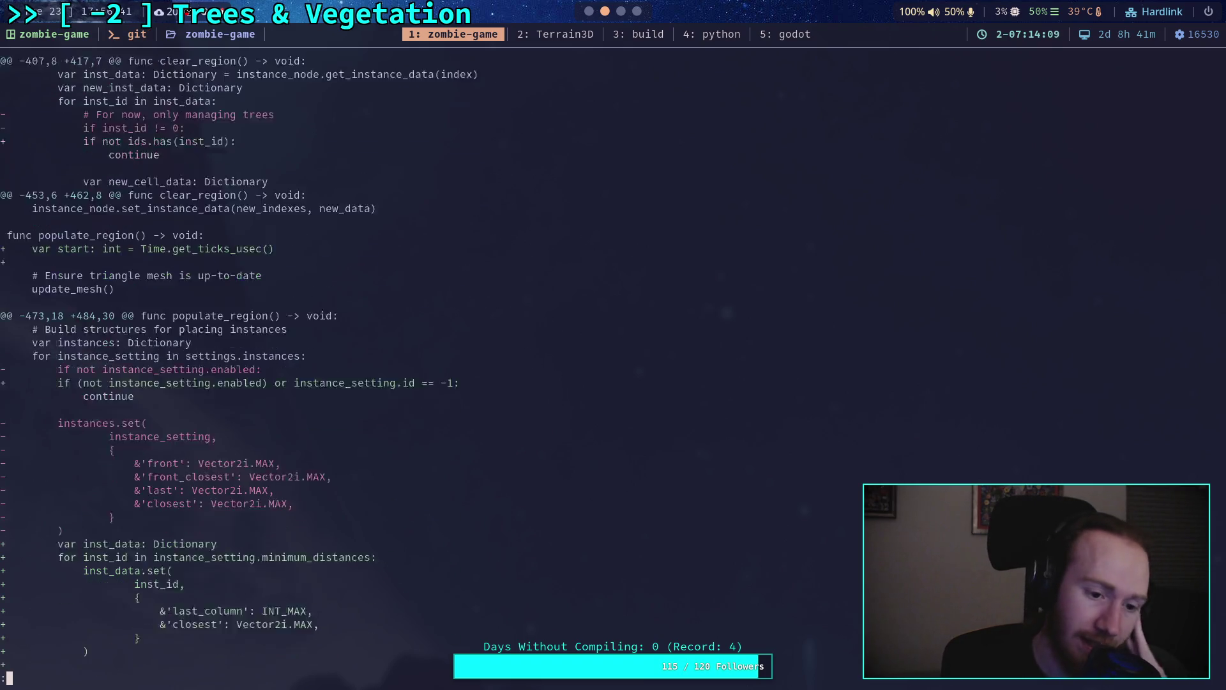
{"action": "scroll", "coordinate": [594, 368], "scroll_direction": "down", "scroll_amount": 18}
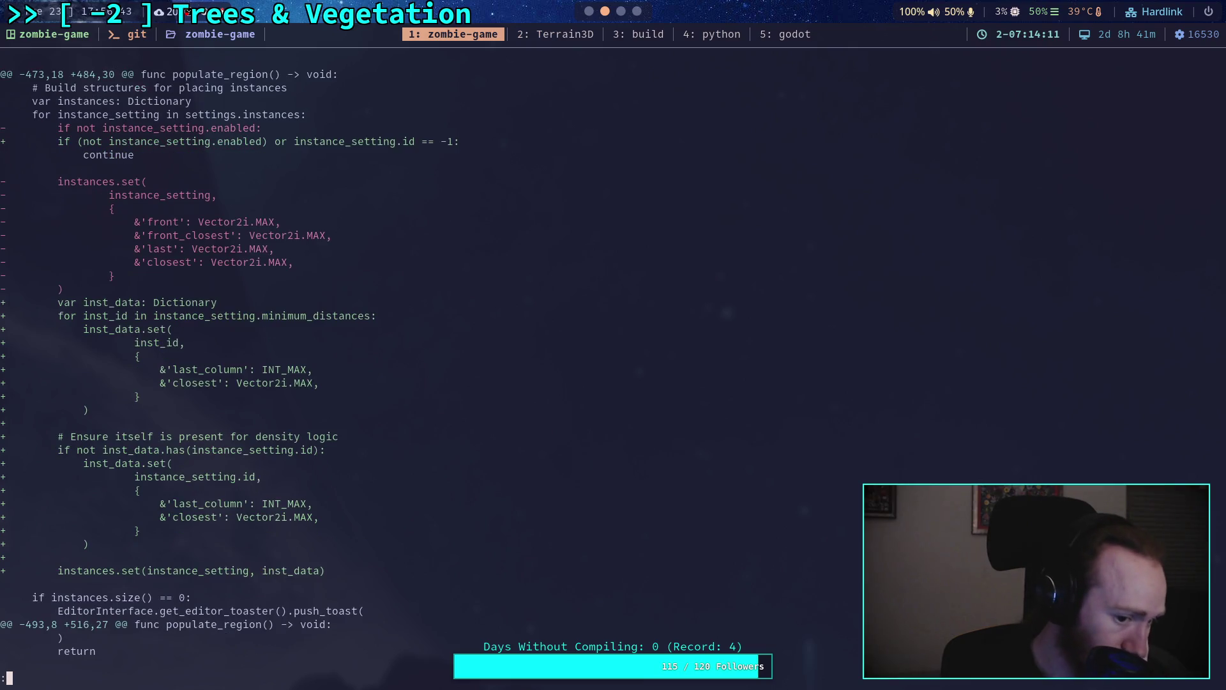
{"action": "scroll", "coordinate": [594, 367], "scroll_direction": "down", "scroll_amount": 18}
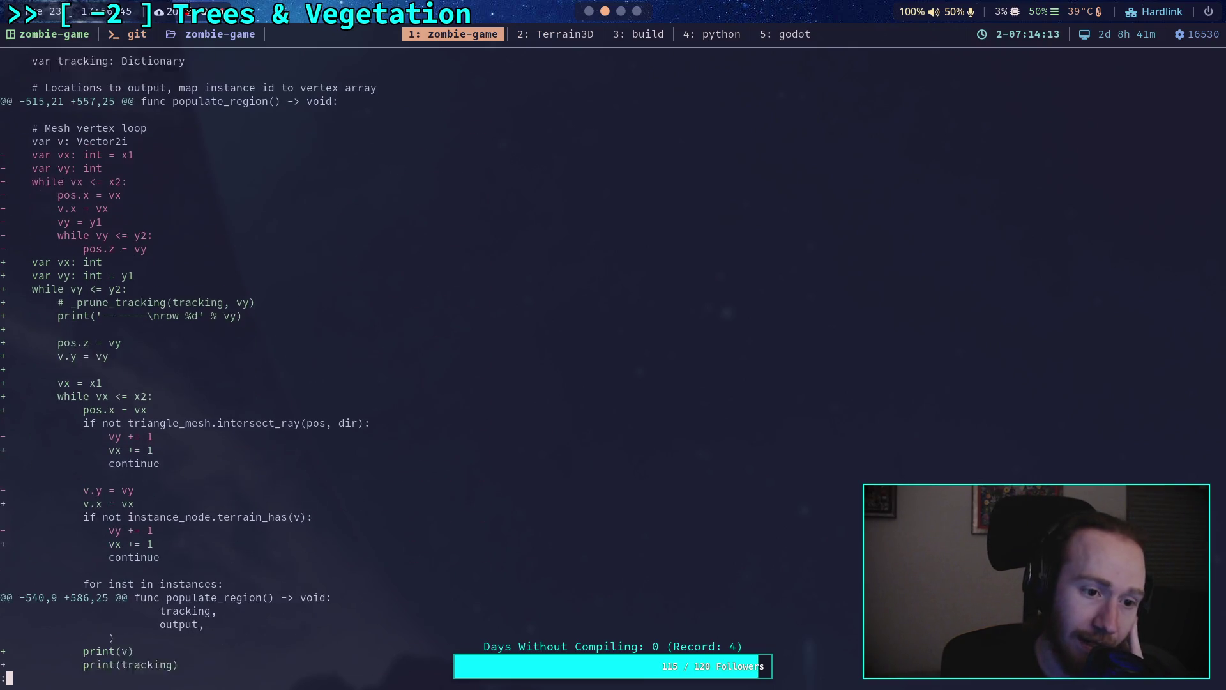
{"action": "scroll", "coordinate": [595, 368], "scroll_direction": "down", "scroll_amount": 13}
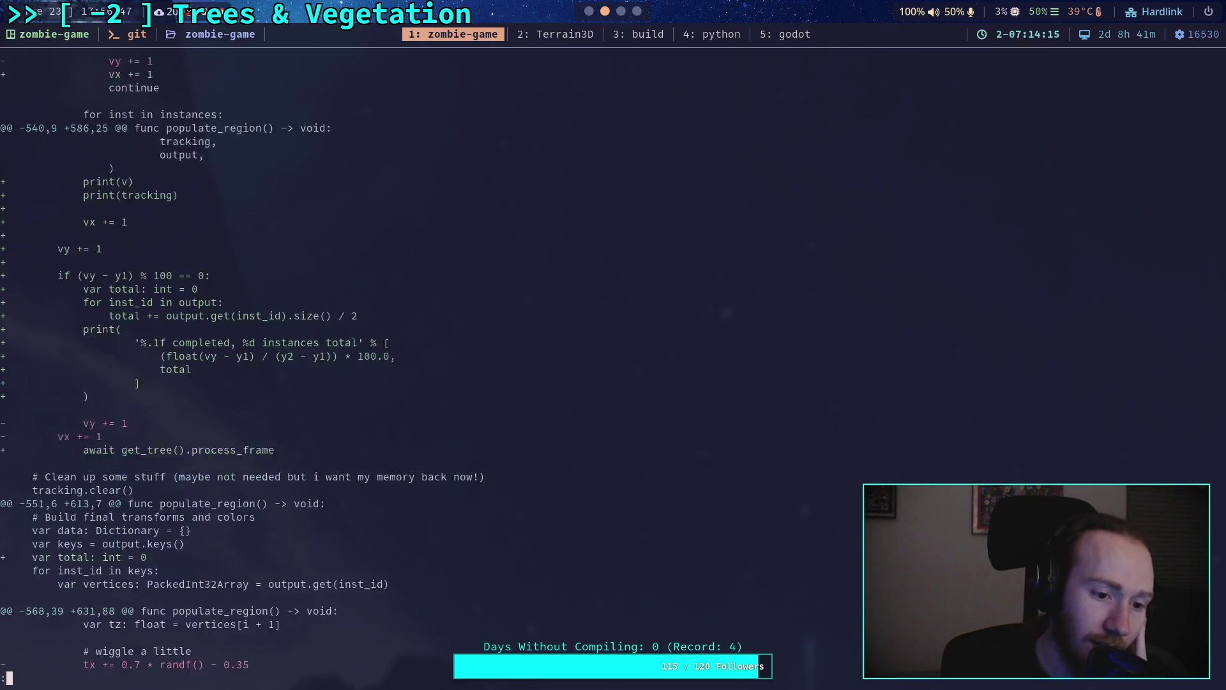
{"action": "scroll", "coordinate": [594, 367], "scroll_direction": "down", "scroll_amount": 20}
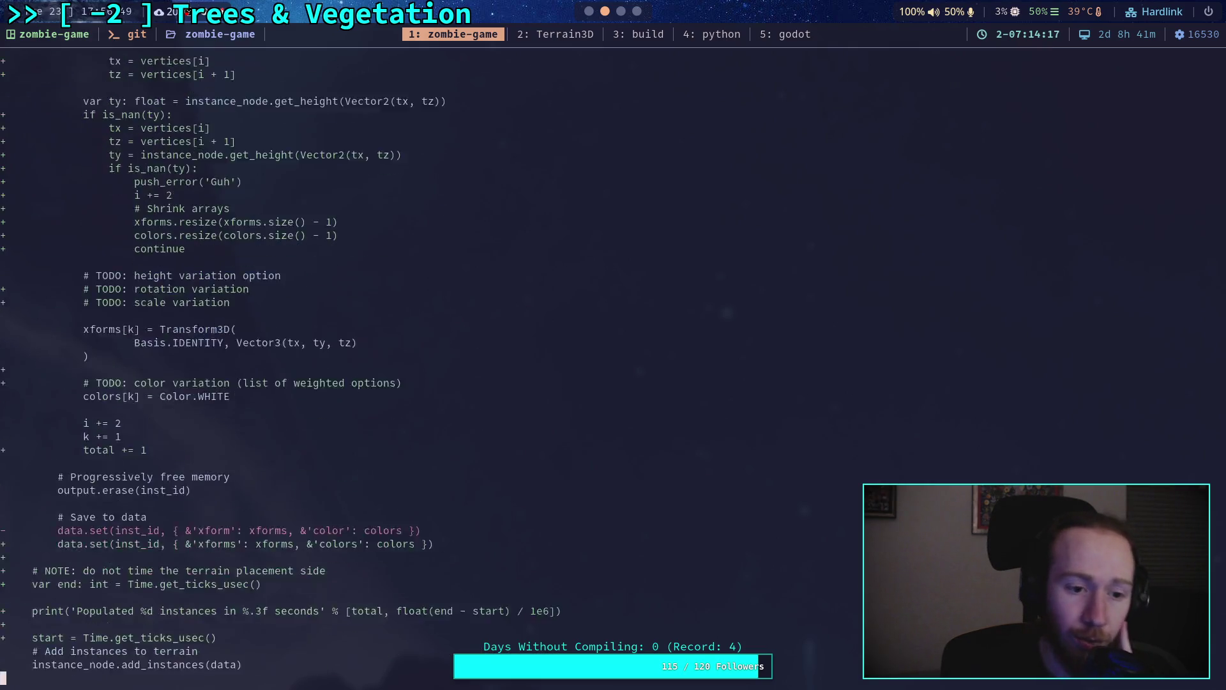
{"action": "scroll", "coordinate": [594, 367], "scroll_direction": "down", "scroll_amount": 18}
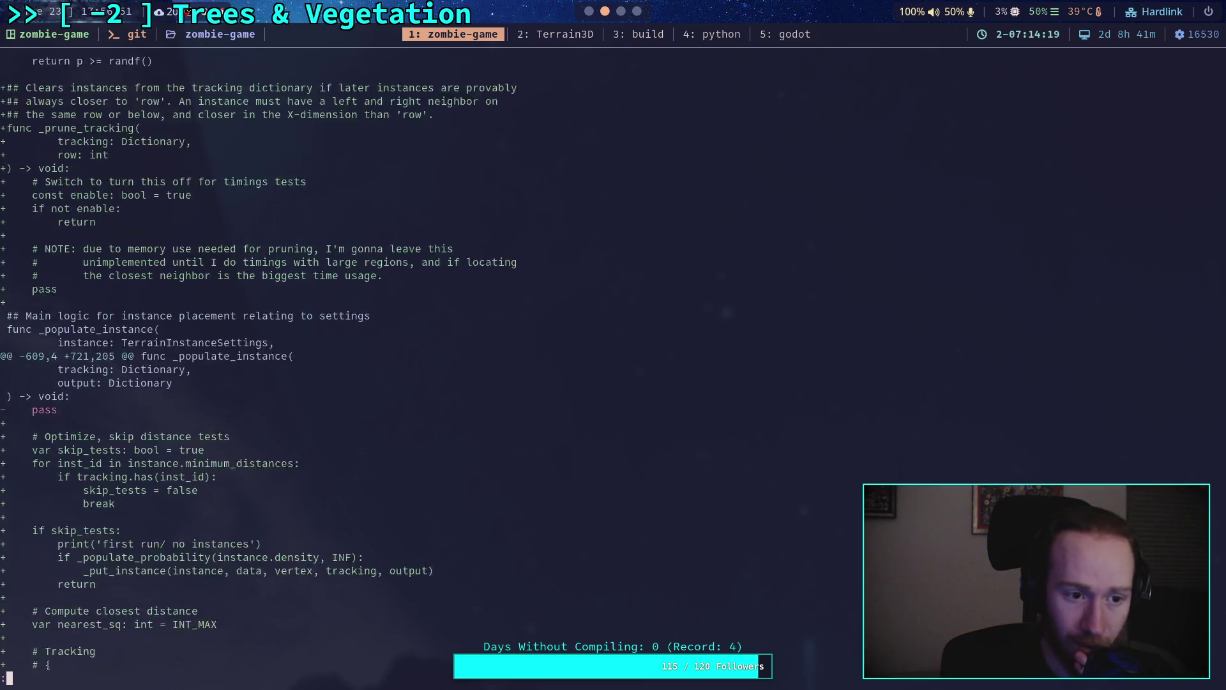
{"action": "scroll", "coordinate": [594, 368], "scroll_direction": "down", "scroll_amount": 20}
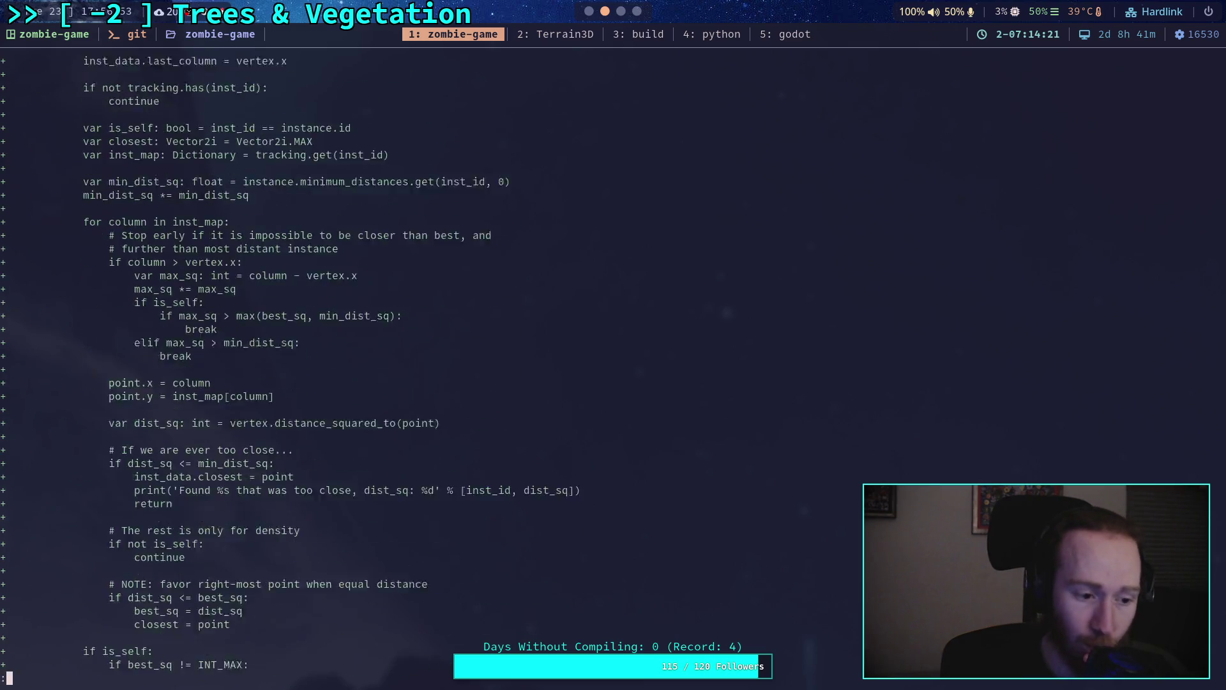
{"action": "scroll", "coordinate": [594, 367], "scroll_direction": "down", "scroll_amount": 20}
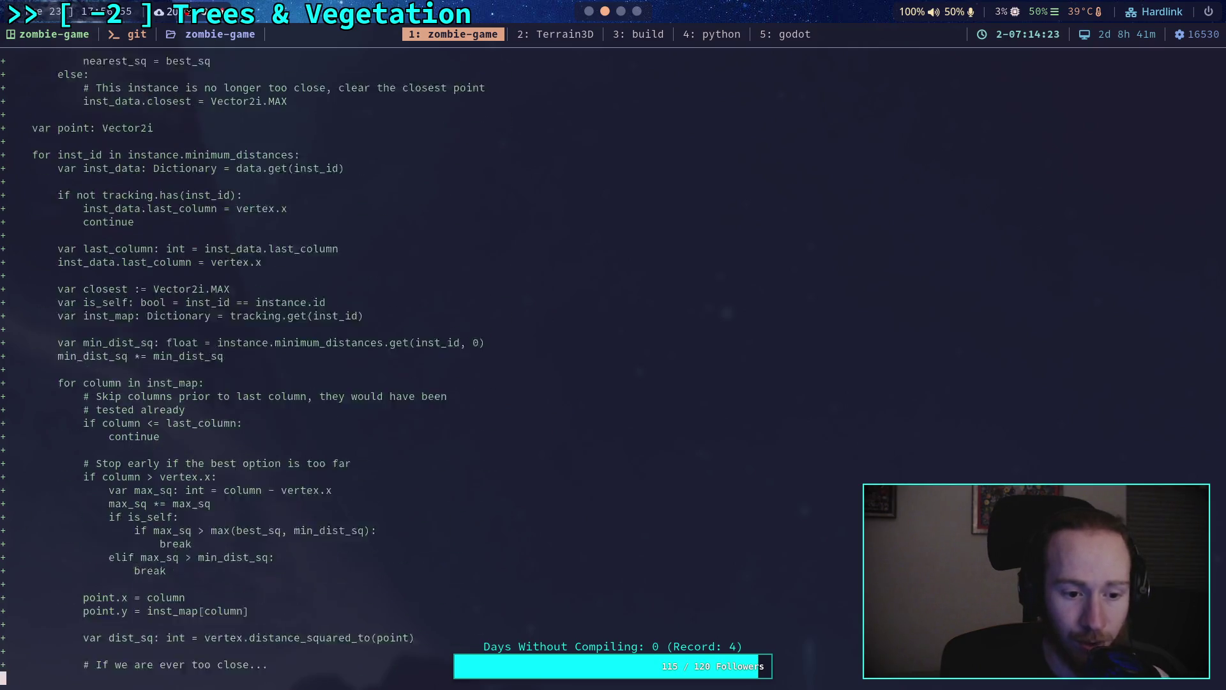
{"action": "scroll", "coordinate": [594, 368], "scroll_direction": "down", "scroll_amount": 7}
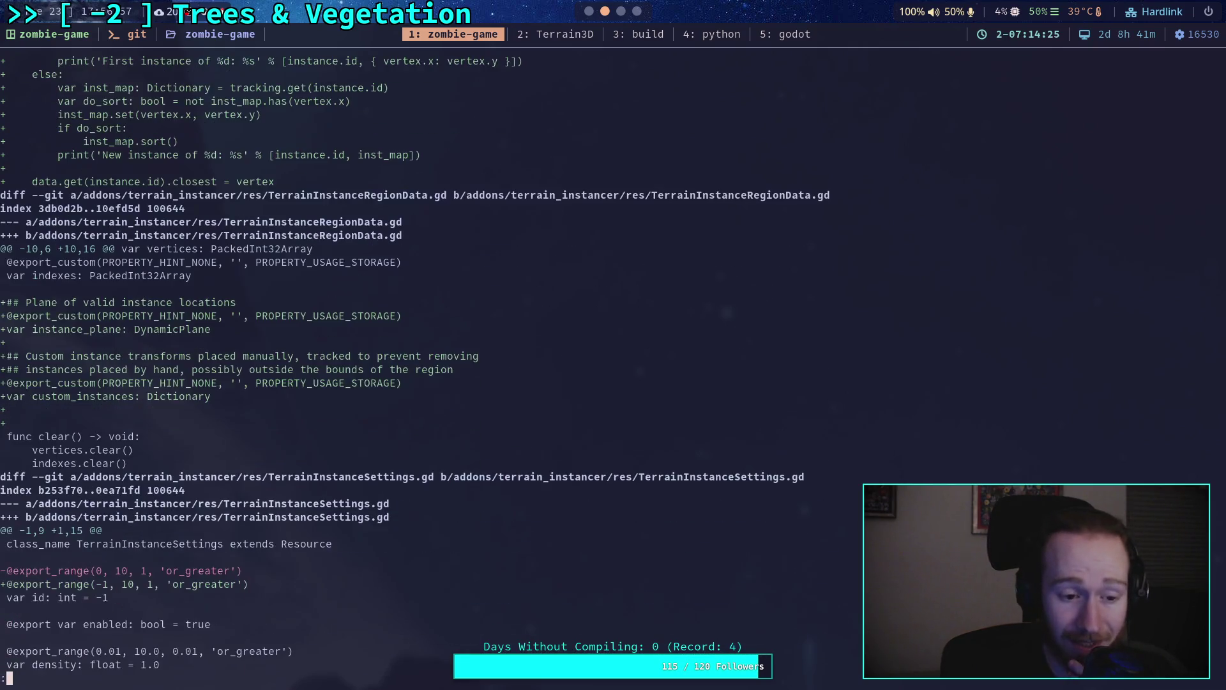
{"action": "scroll", "coordinate": [595, 367], "scroll_direction": "down", "scroll_amount": 2}
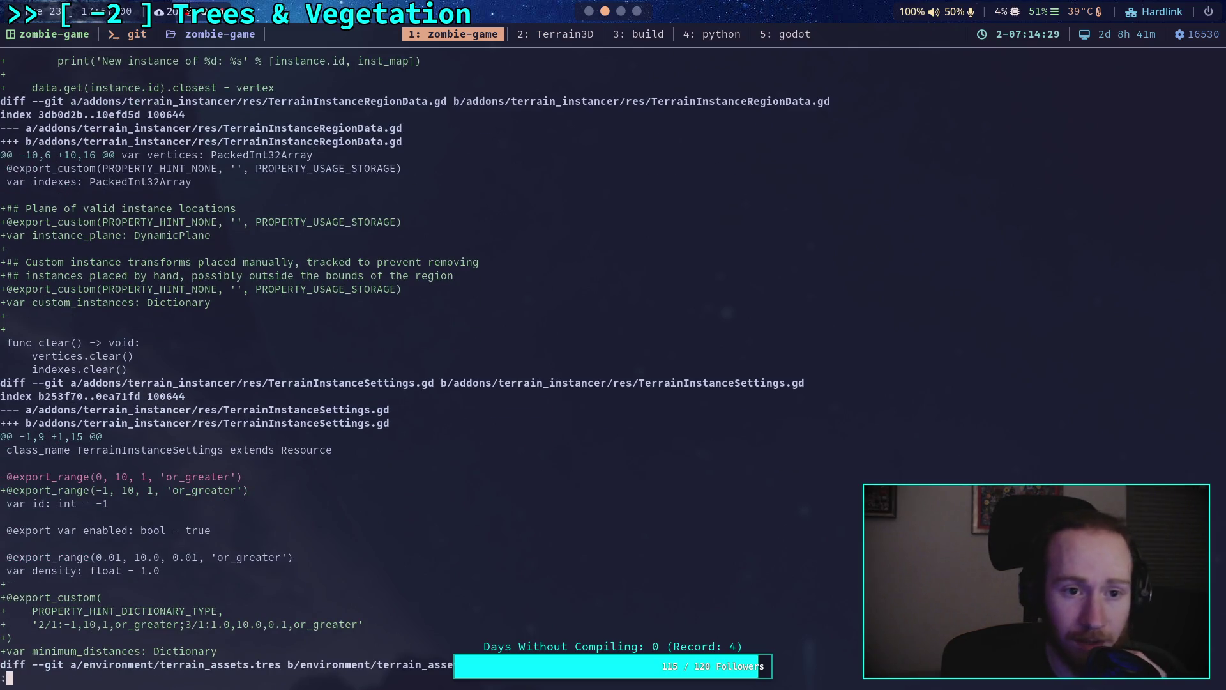
{"action": "scroll", "coordinate": [594, 368], "scroll_direction": "down", "scroll_amount": 9}
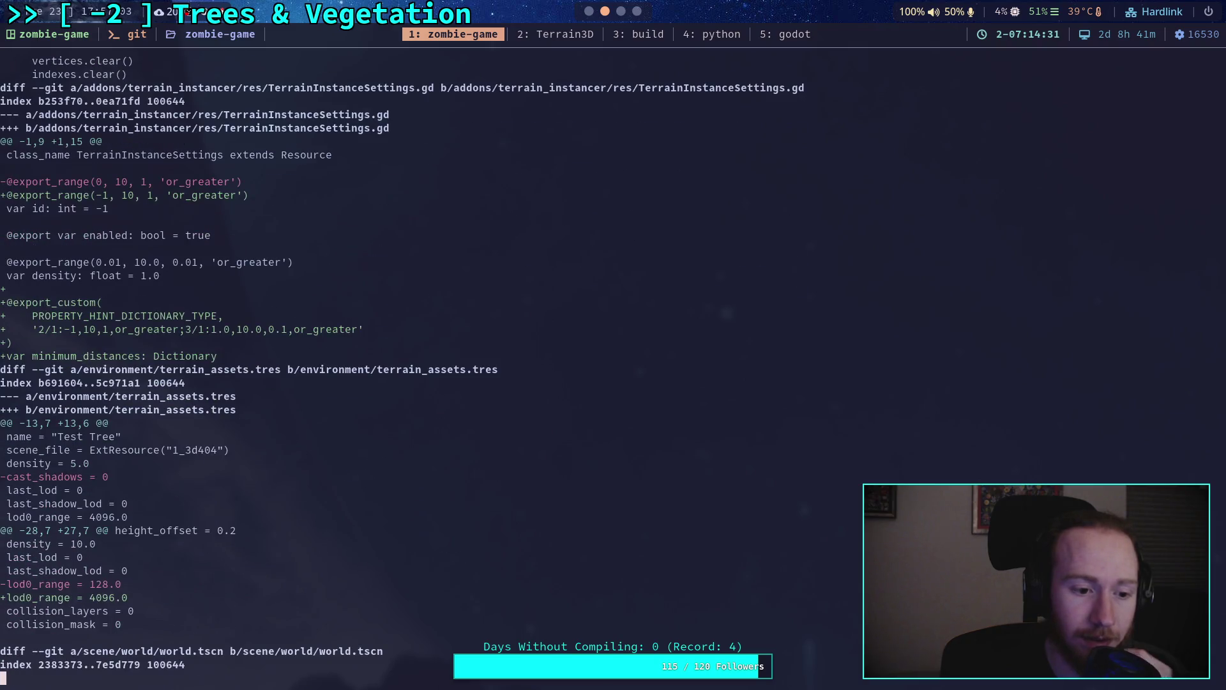
{"action": "scroll", "coordinate": [594, 367], "scroll_direction": "down", "scroll_amount": 4}
{"action": "scroll", "coordinate": [594, 367], "scroll_direction": "down", "scroll_amount": 4}
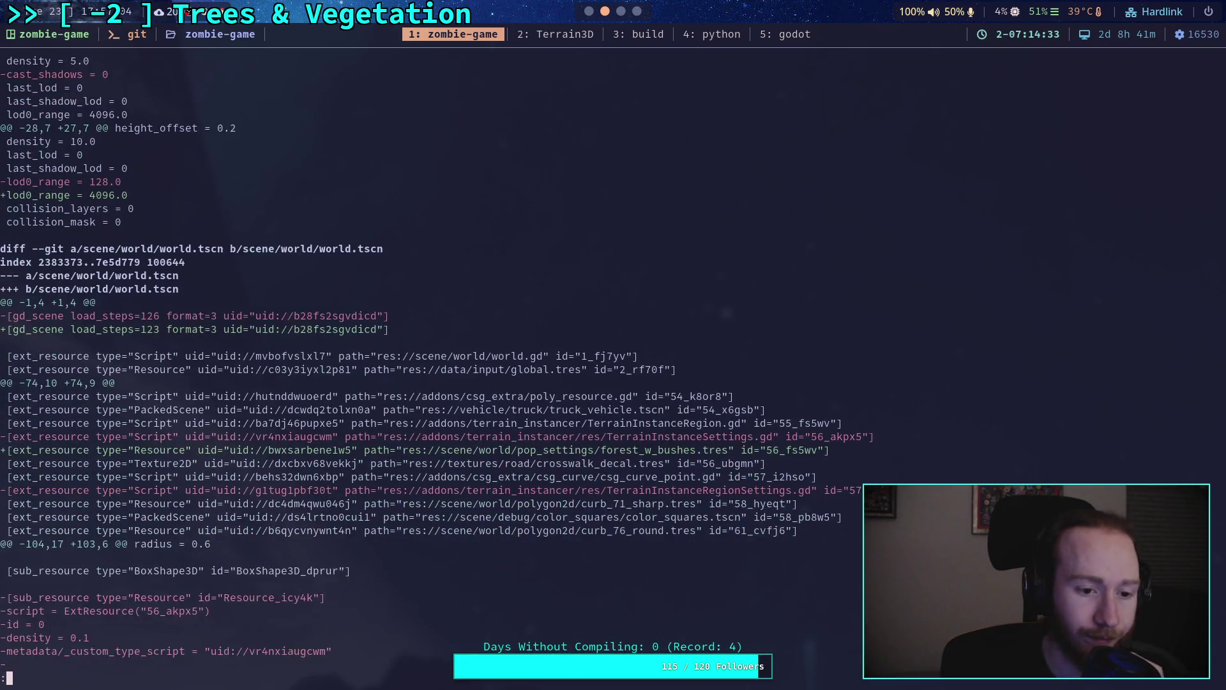
{"action": "scroll", "coordinate": [594, 368], "scroll_direction": "up", "scroll_amount": 15}
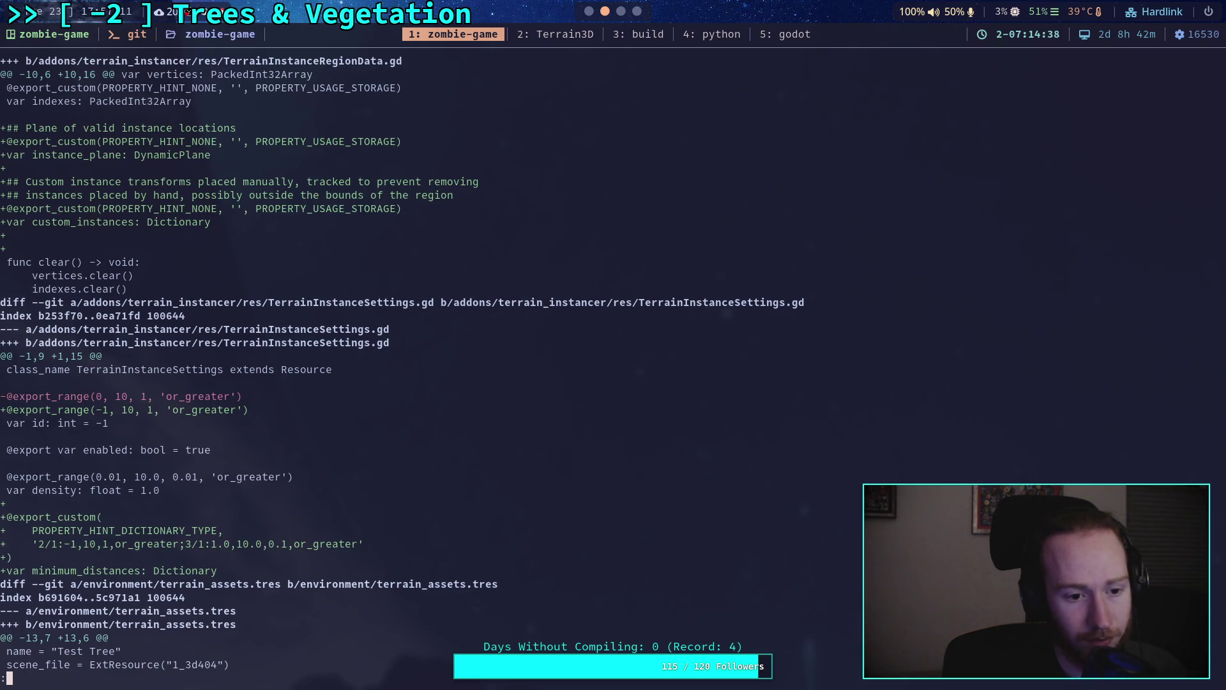
Quit the pager, check git status, and stage TerrainInstanceRegion.gd
{"action": "key", "text": "Up"}
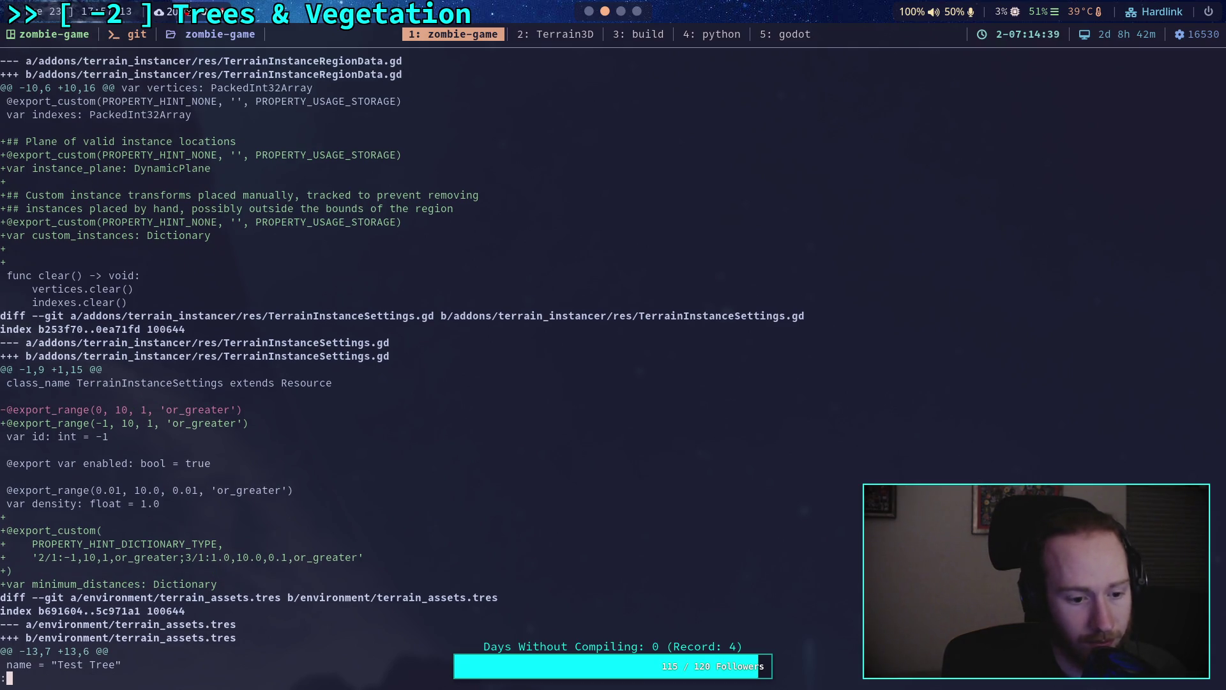
{"action": "type", "text": "qgit status"}
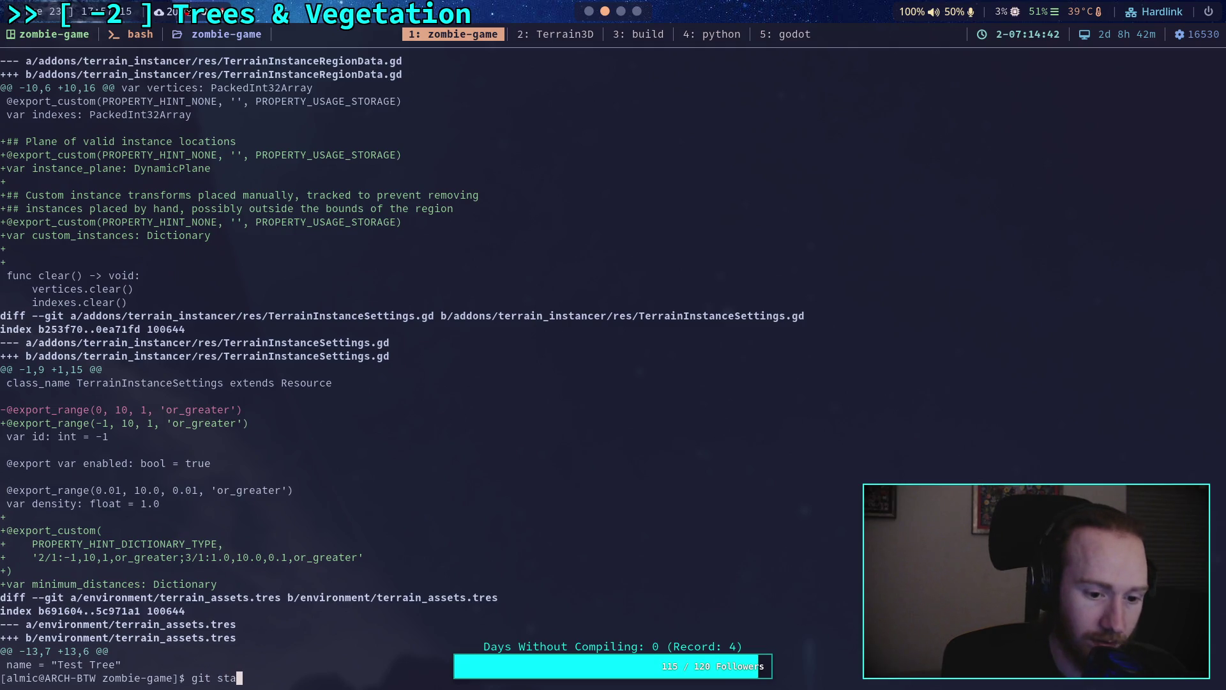
{"action": "key", "text": "Return"}
{"action": "type", "text": "git add "}
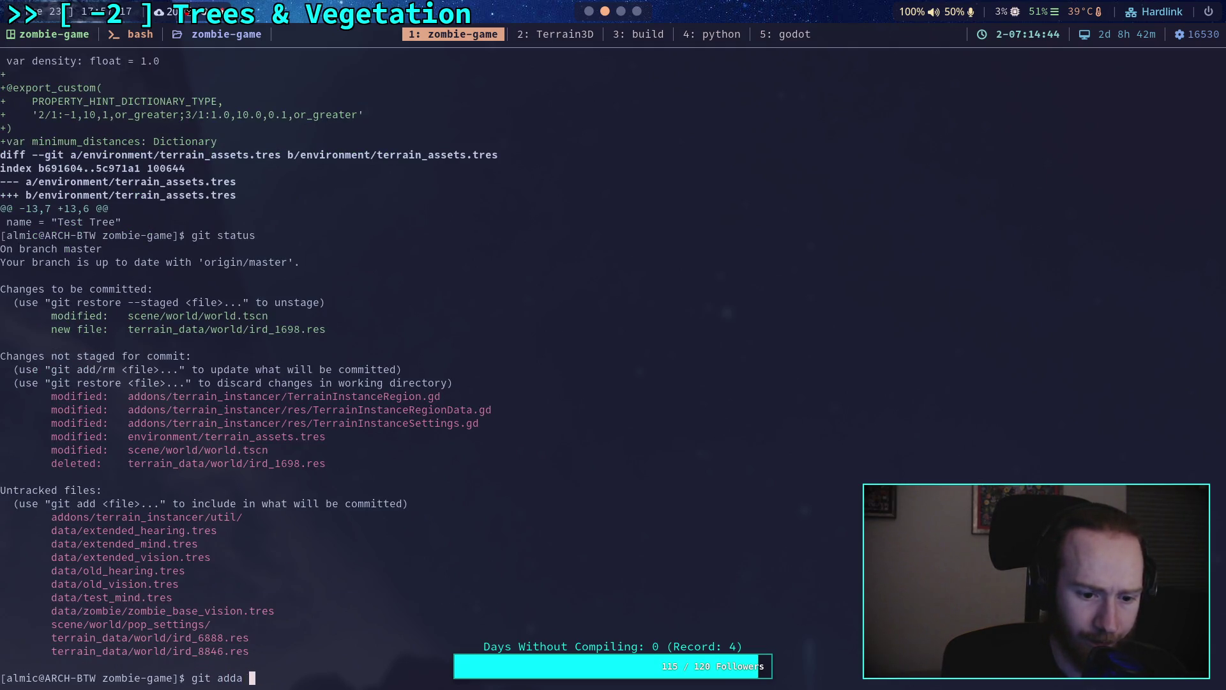
{"action": "type", "text": "addons/terrain_i"}
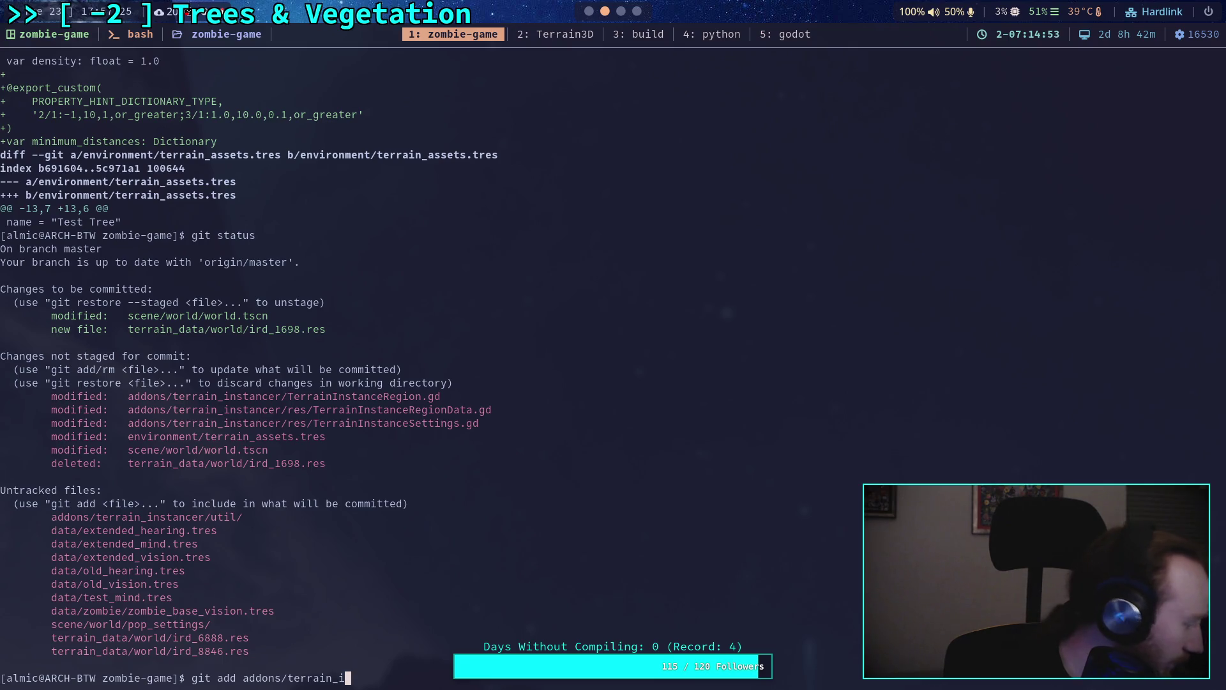
{"action": "key", "text": "Tab"}
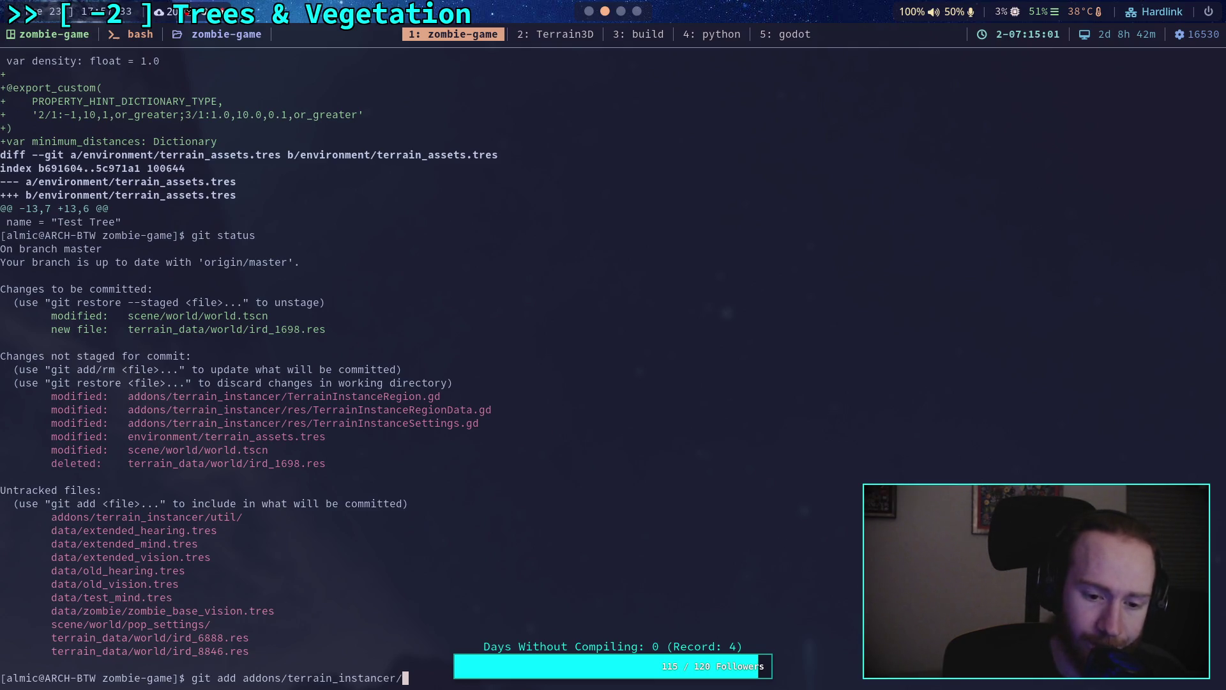
{"action": "type", "text": "Te"}
{"action": "key", "text": "Tab"}
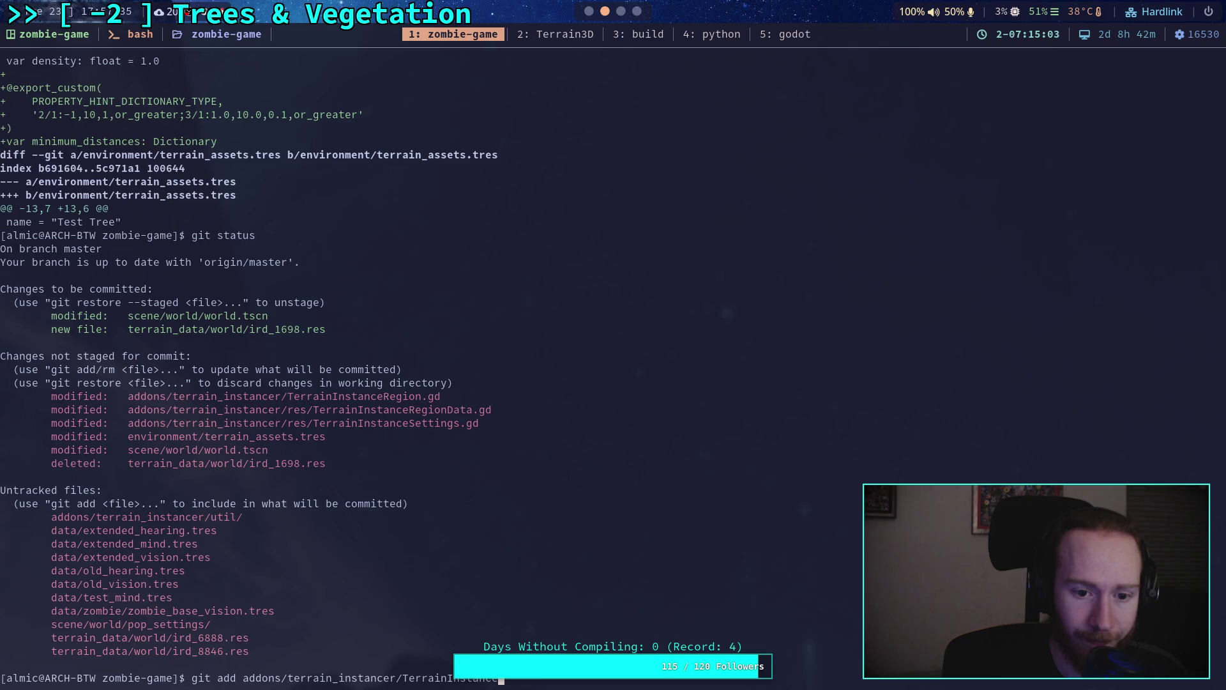
{"action": "type", "text": "R"}
{"action": "key", "text": "Tab"}
{"action": "key", "text": "Return"}
Start interactive staging with git add -i for TerrainInstanceRegionData.gd
{"action": "type", "text": "g"}
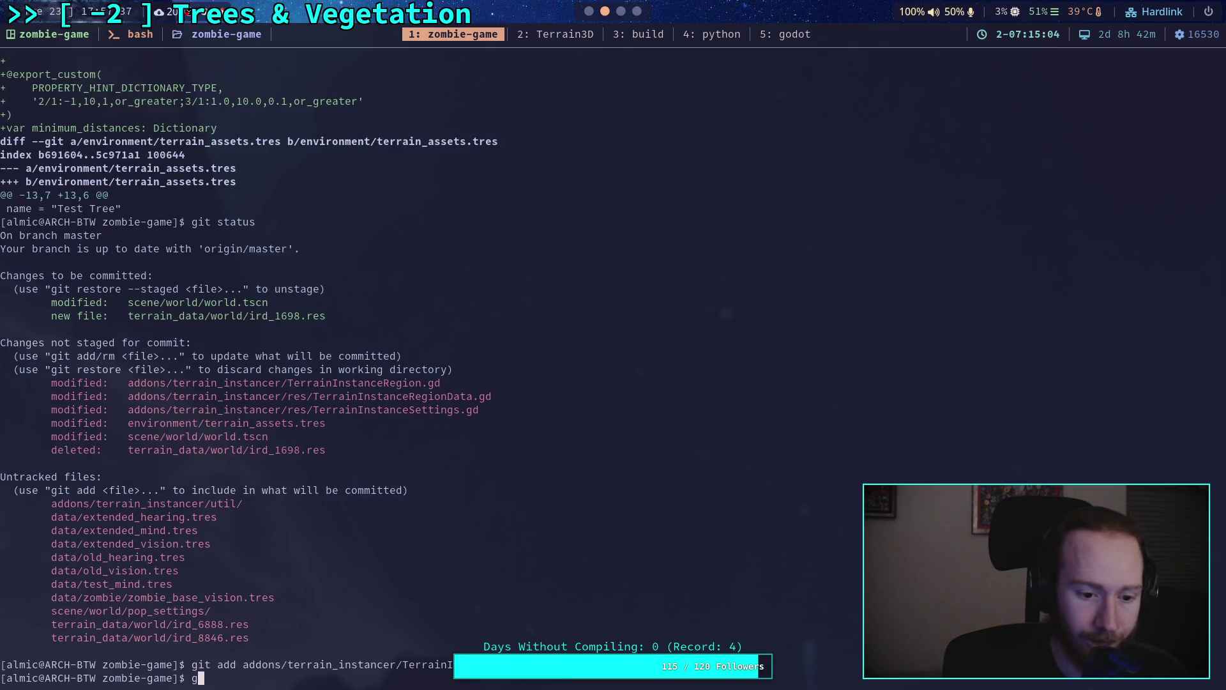
{"action": "type", "text": "it add -i addons/te"}
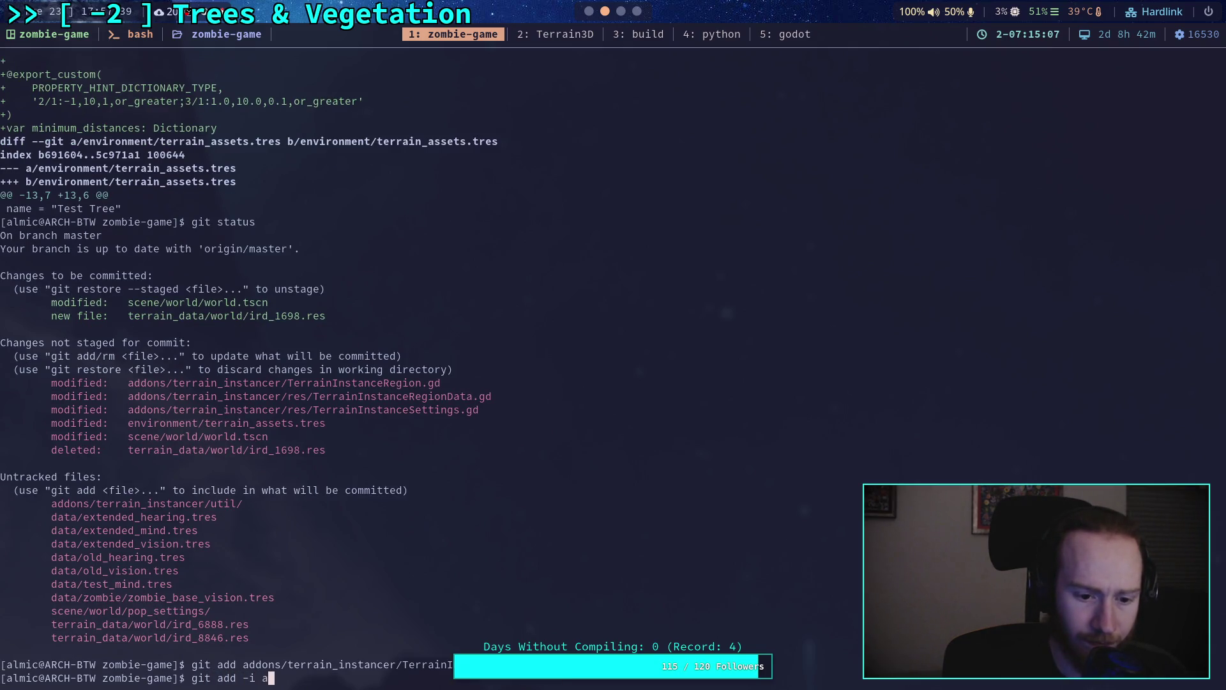
{"action": "key", "text": "Tab"}
{"action": "type", "text": "i"}
{"action": "key", "text": "Tab"}
{"action": "type", "text": "r"}
{"action": "key", "text": "Tab"}
{"action": "type", "text": "T"}
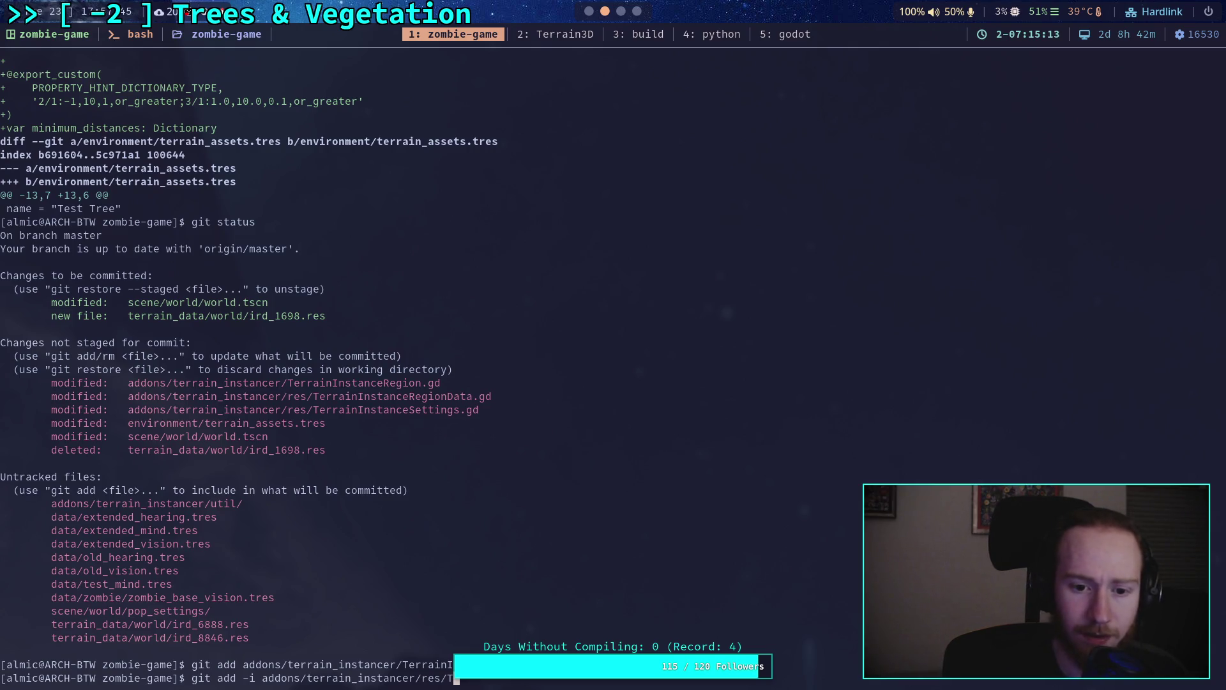
{"action": "key", "text": "Tab"}
{"action": "type", "text": "Region"}
{"action": "key", "text": "Tab"}
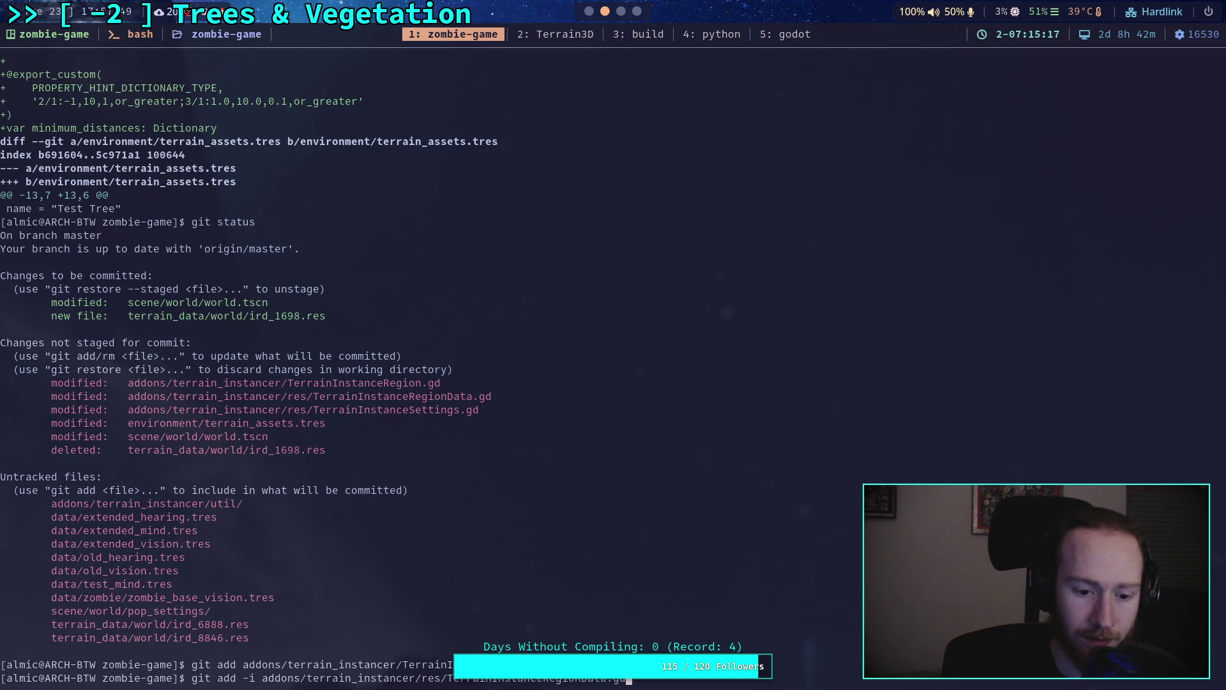
{"action": "key", "text": "Return"}
Use patch mode to decline the TerrainInstanceRegionData.gd hunk, then quit interactive staging
{"action": "type", "text": "5"}
{"action": "key", "text": "Return"}
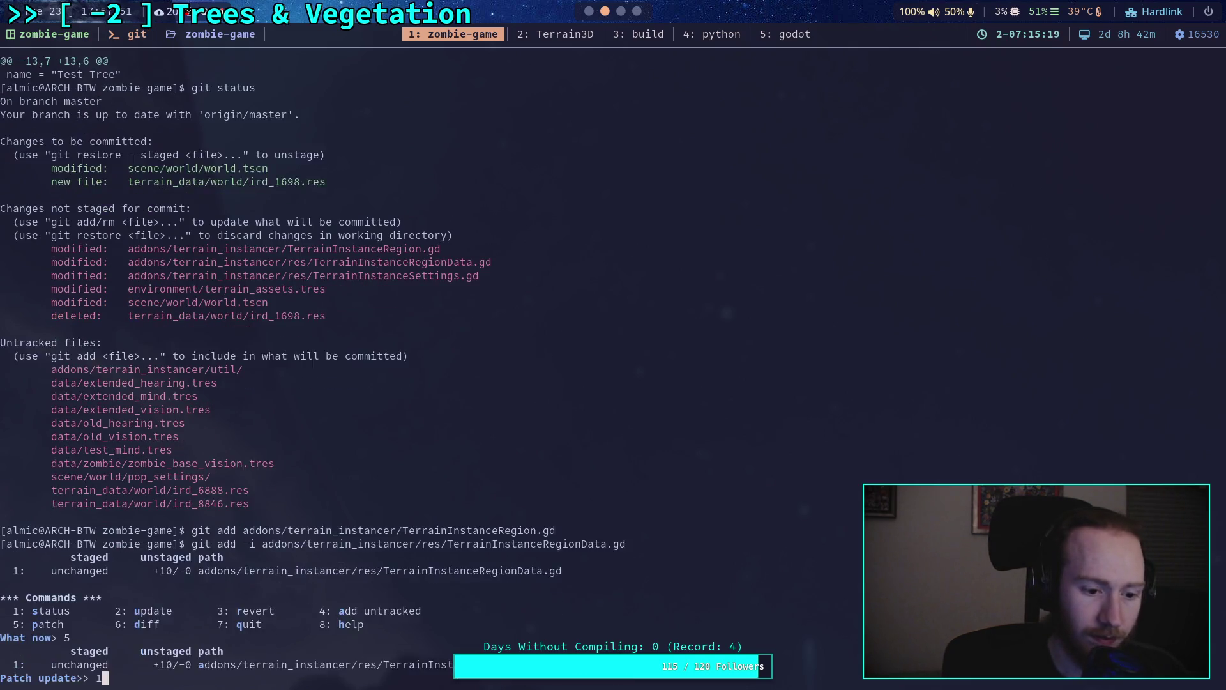
{"action": "type", "text": "1"}
{"action": "key", "text": "Return"}
{"action": "key", "text": "Return"}
{"action": "type", "text": "n"}
{"action": "key", "text": "Return"}
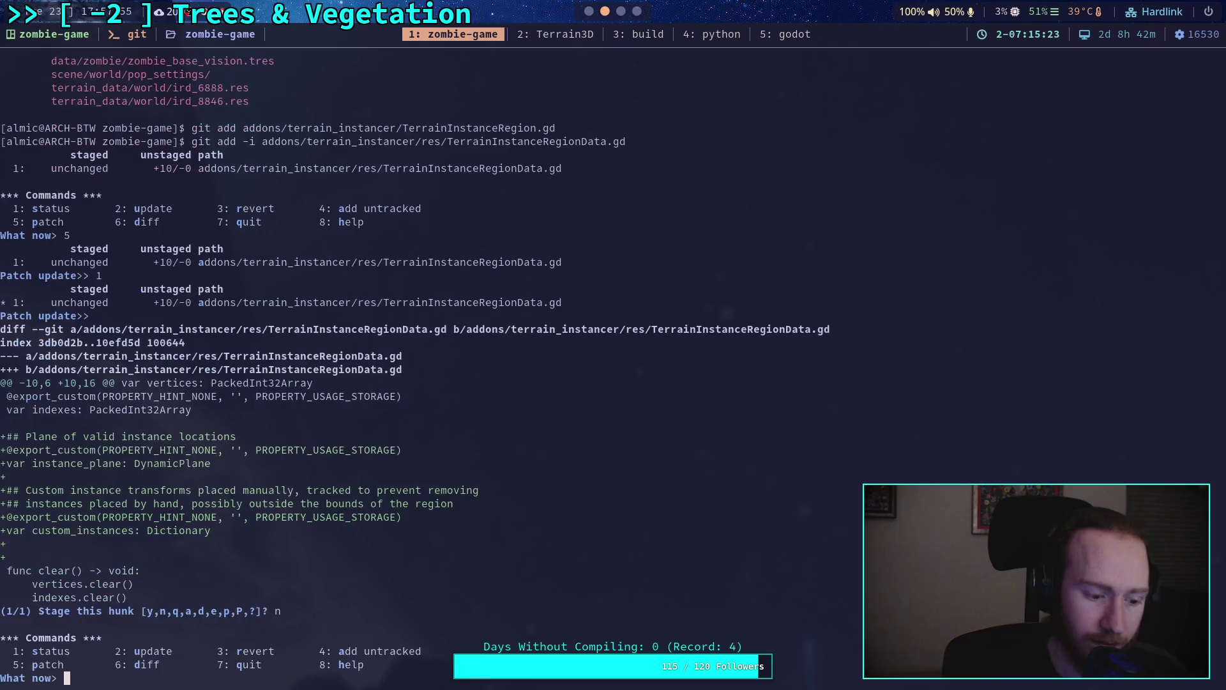
{"action": "type", "text": "q"}
{"action": "key", "text": "Return"}
Check git status and stage TerrainInstanceSettings.gd
{"action": "type", "text": "git status"}
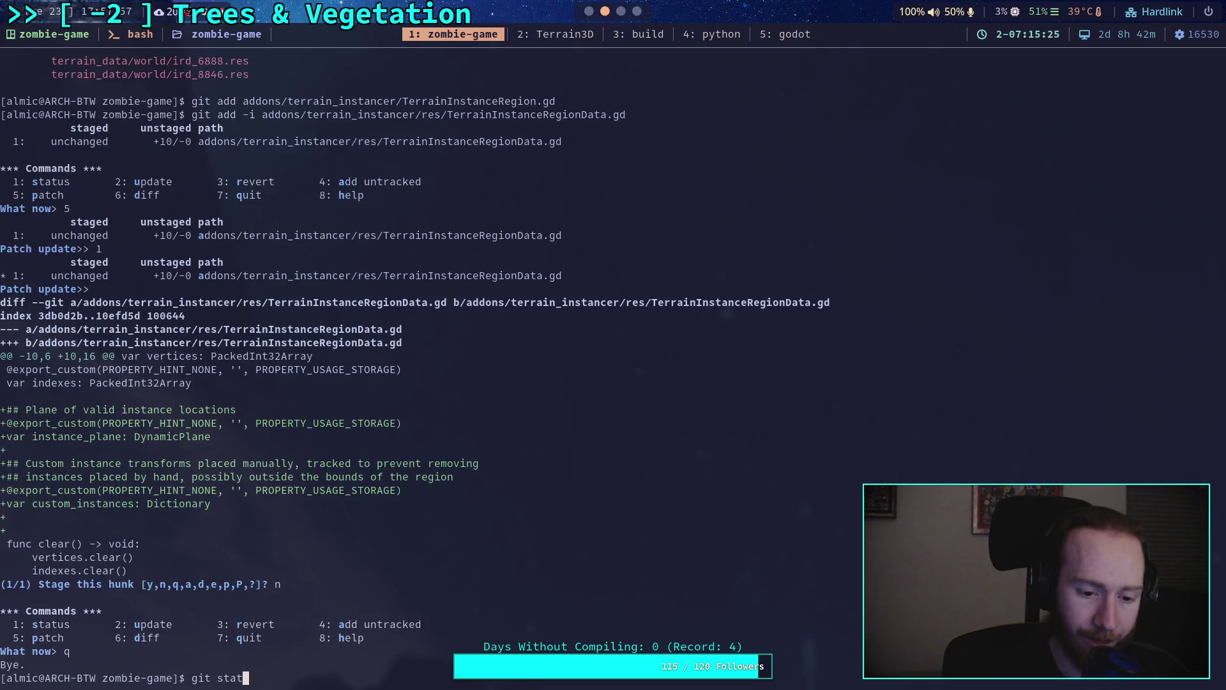
{"action": "key", "text": "Return"}
{"action": "type", "text": "git add a"}
{"action": "key", "text": "Tab"}
{"action": "type", "text": "t"}
{"action": "key", "text": "Tab"}
{"action": "type", "text": "i"}
{"action": "key", "text": "Tab"}
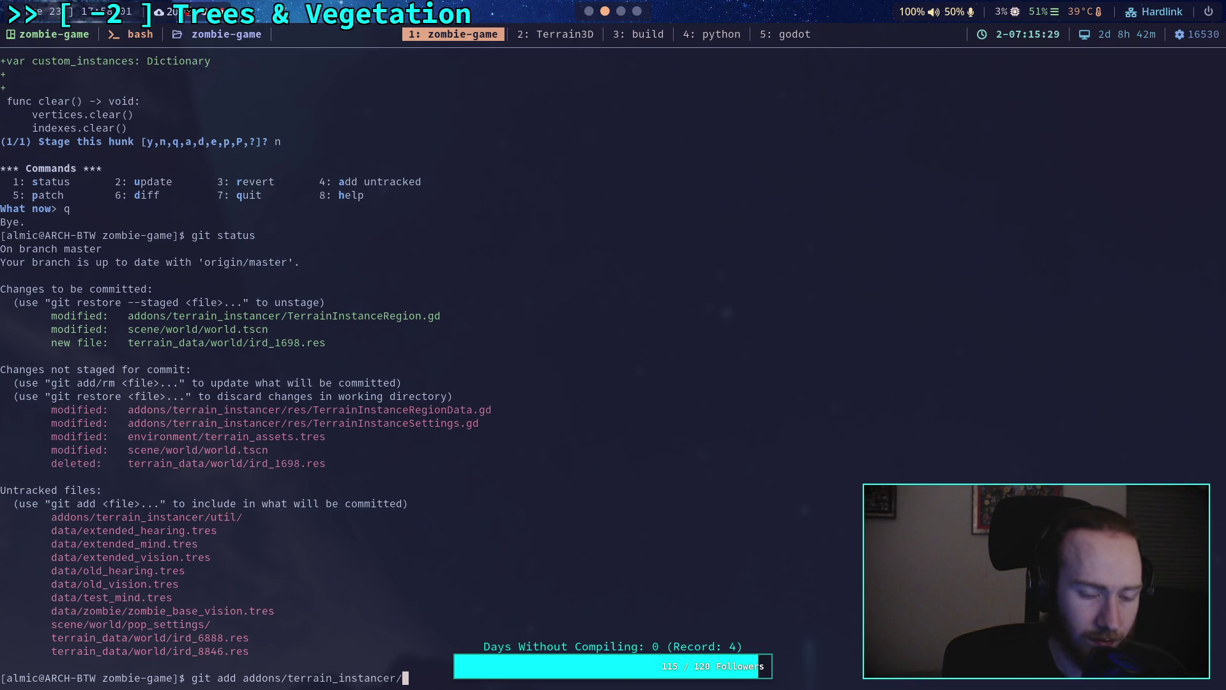
{"action": "type", "text": "r"}
{"action": "key", "text": "Tab"}
{"action": "type", "text": "Te"}
{"action": "key", "text": "Tab"}
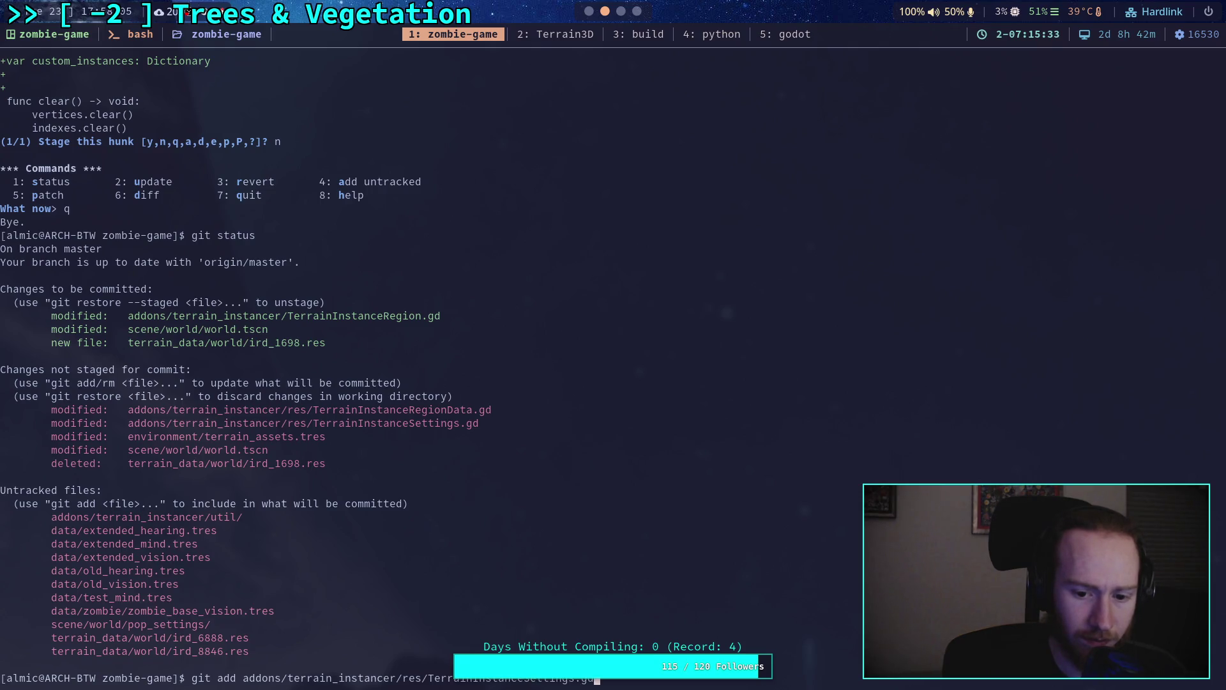
{"action": "key", "text": "Return"}
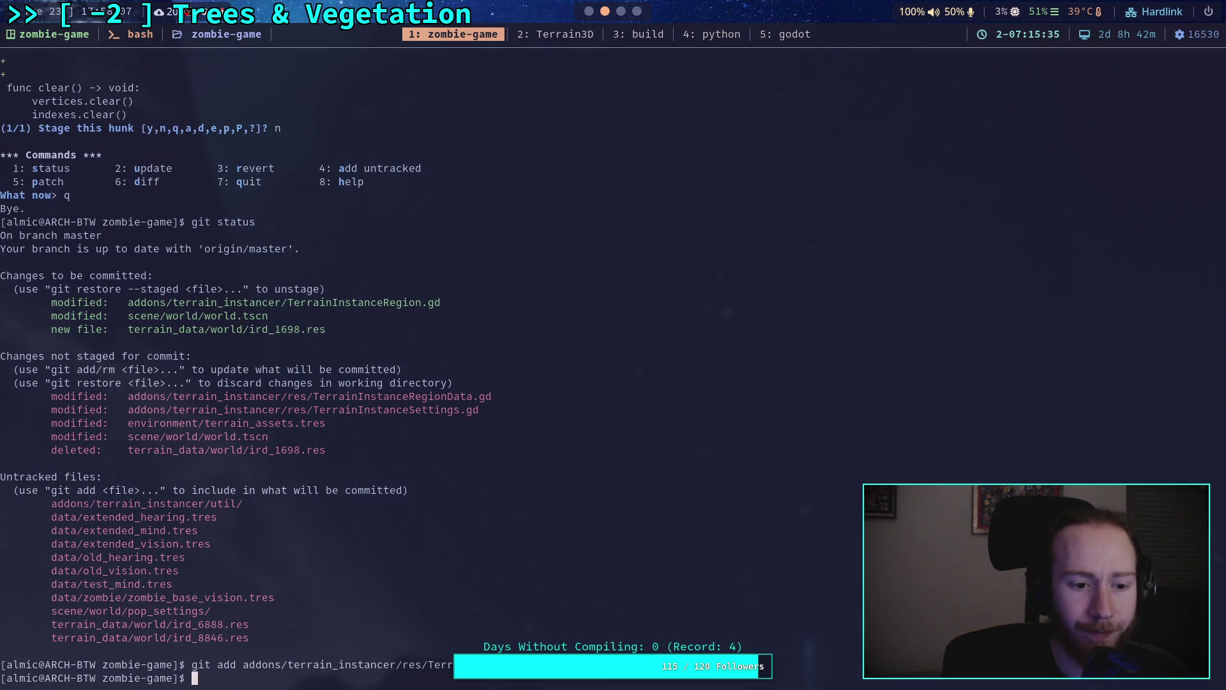
Check staged files and unstage scene/world/world.tscn
{"action": "type", "text": "git status"}
{"action": "key", "text": "Return"}
{"action": "type", "text": "git restore --staged scene/world/"}
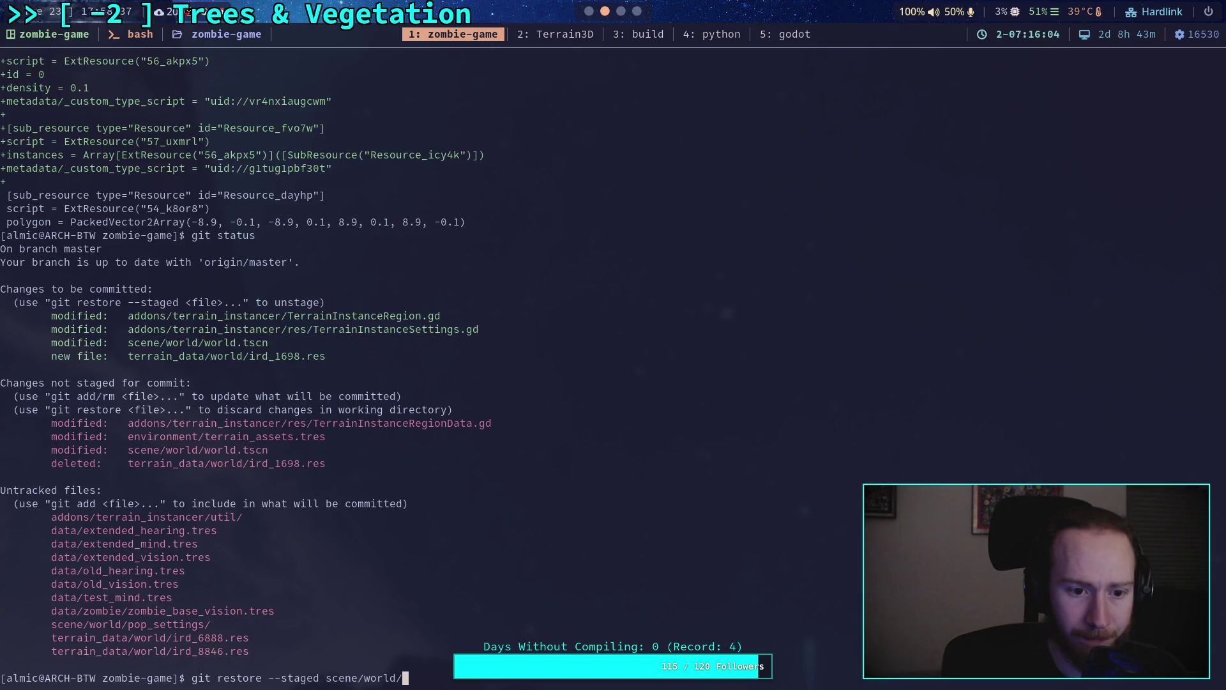
{"action": "type", "text": "world.tscn"}
{"action": "key", "text": "Return"}
Unstage the ird_1698.res file under terrain_data/world
{"action": "key", "text": "Up"}
{"action": "key", "text": "BackSpace"}
{"action": "key", "text": "BackSpace"}
{"action": "key", "text": "BackSpace"}
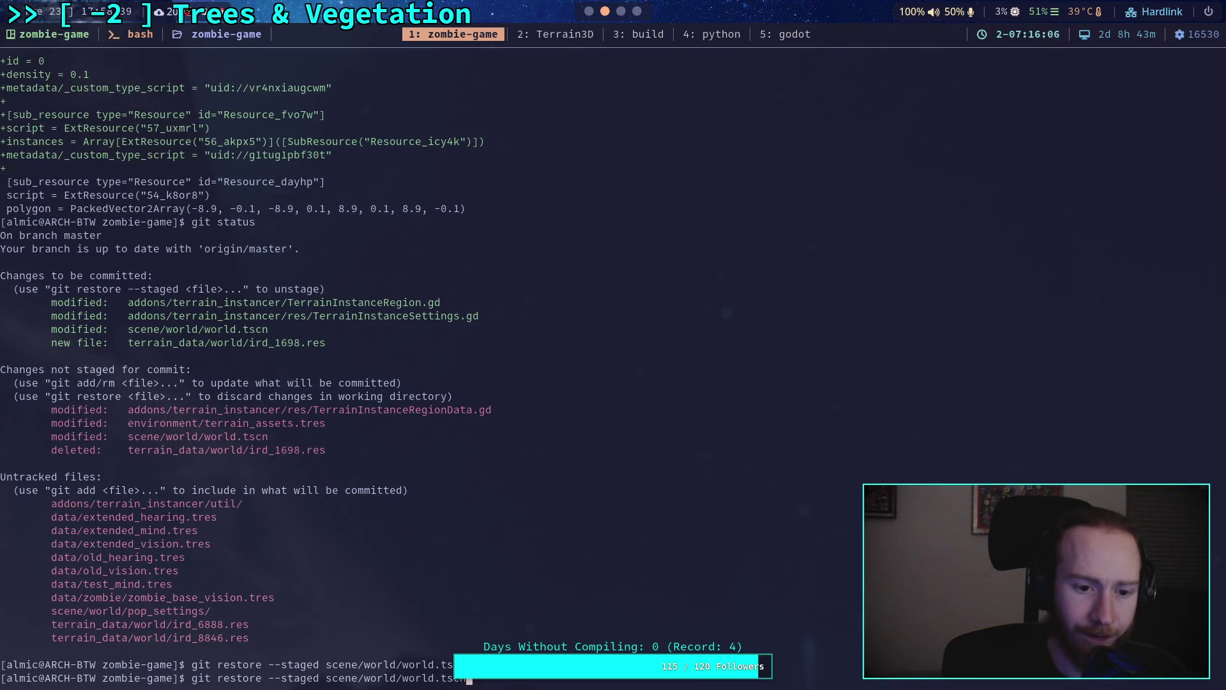
{"action": "key", "text": "BackSpace"}
{"action": "key", "text": "BackSpace"}
{"action": "key", "text": "BackSpace"}
{"action": "type", "text": "terr"}
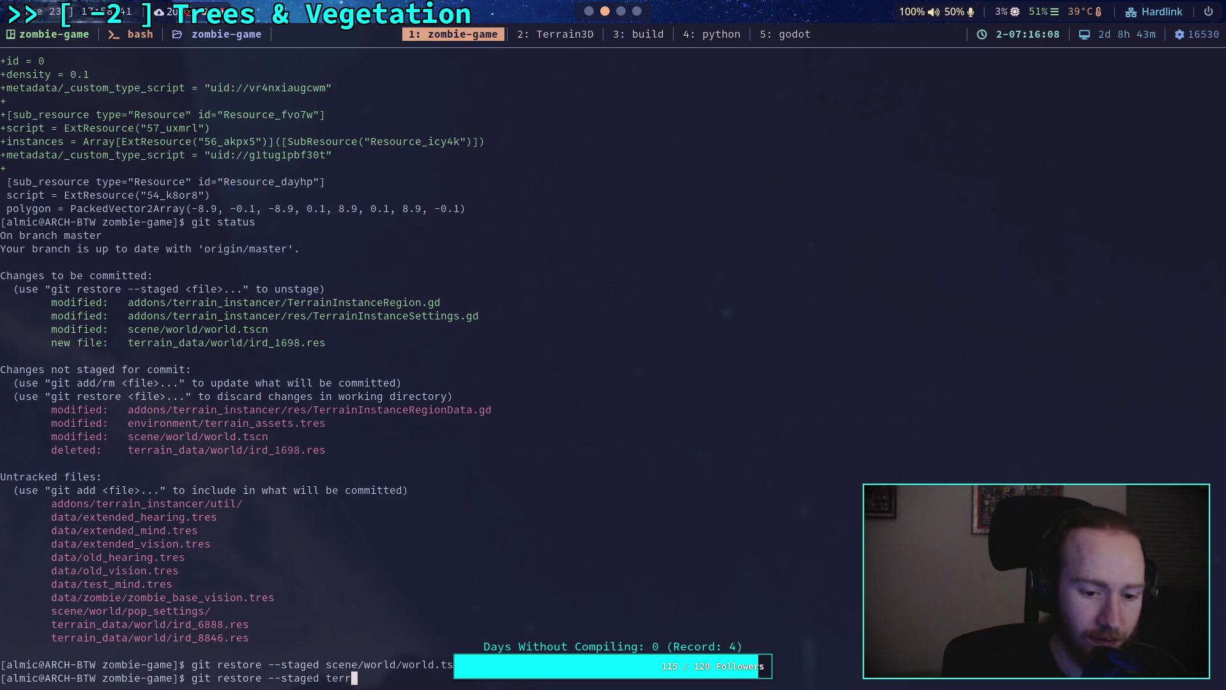
{"action": "key", "text": "Tab"}
{"action": "type", "text": "wo"}
{"action": "key", "text": "Tab"}
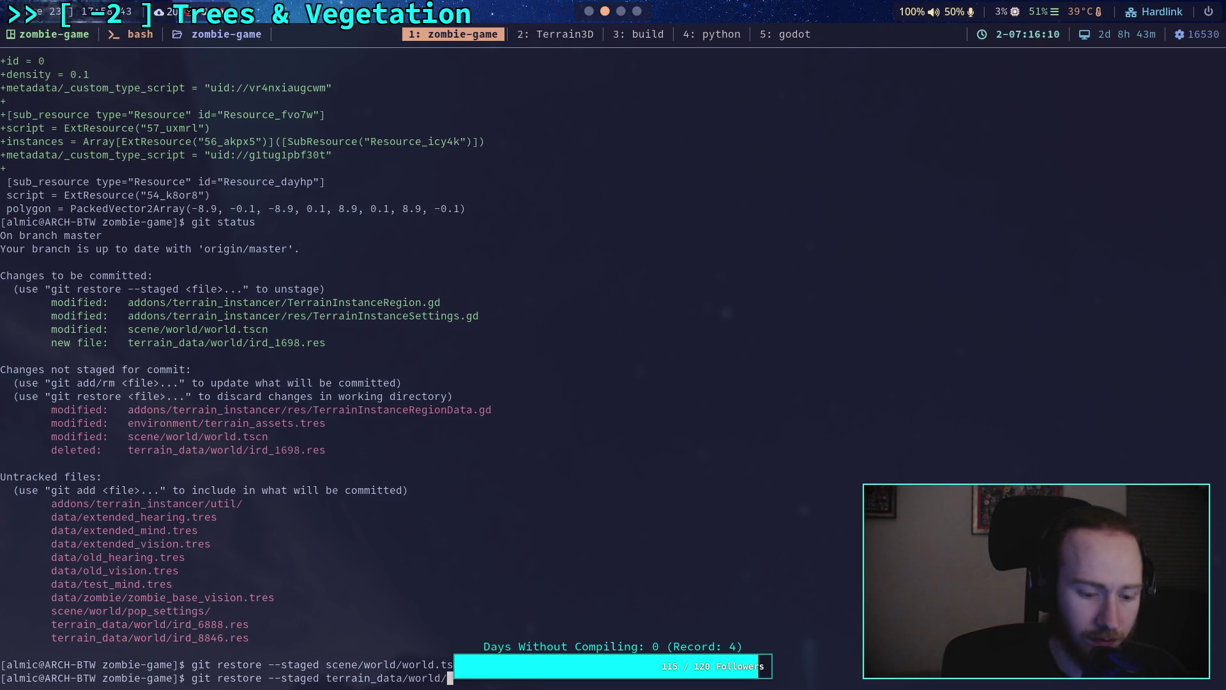
{"action": "type", "text": "ird_1698.res"}
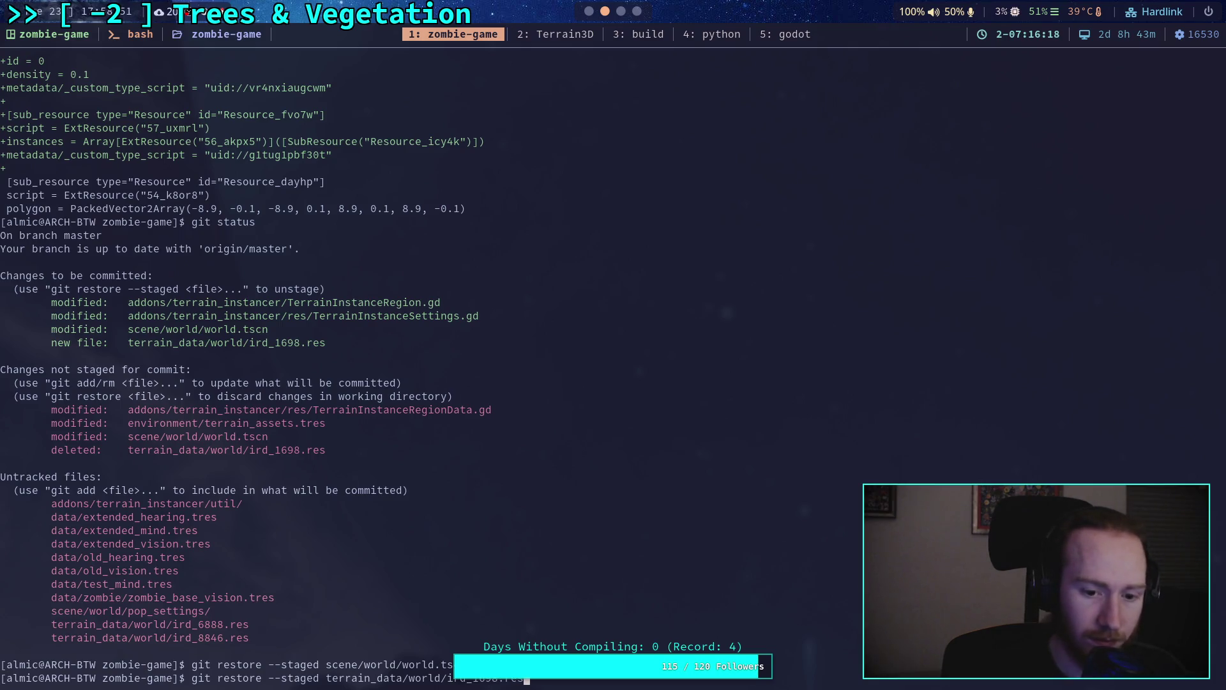
{"action": "key", "text": "Return"}
Rerun git status to confirm only the two .gd scripts remain staged
{"action": "type", "text": "git status"}
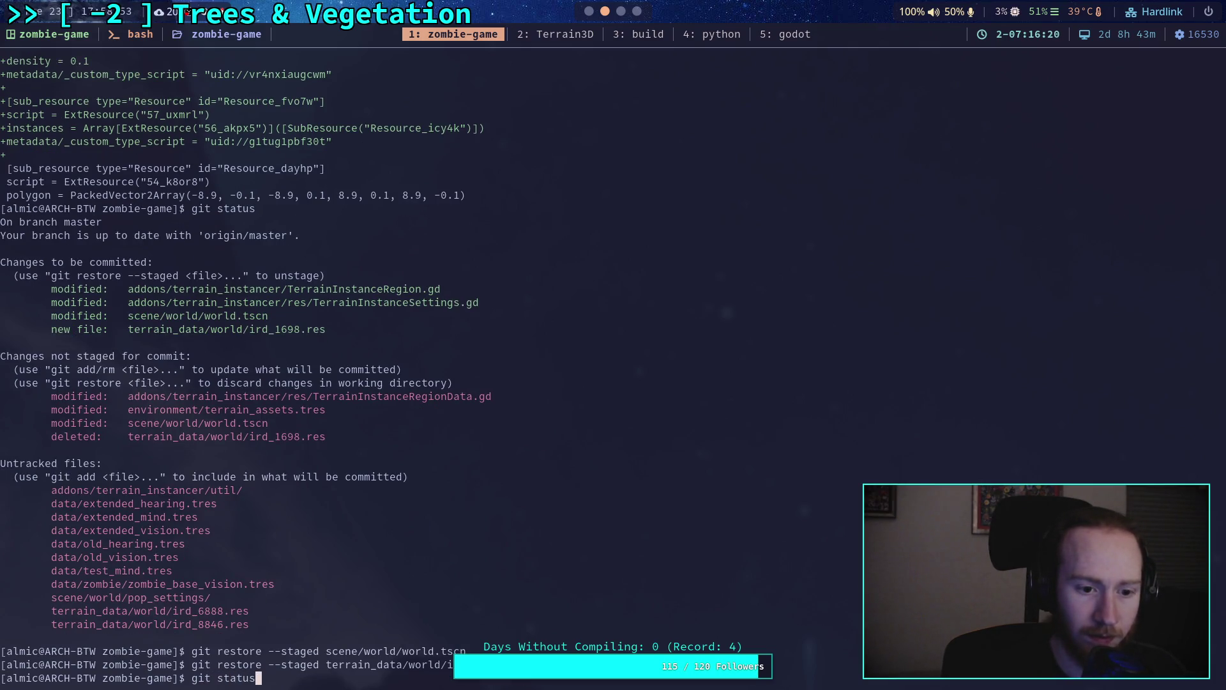
{"action": "key", "text": "Return"}
{"action": "type", "text": "git diff s"}
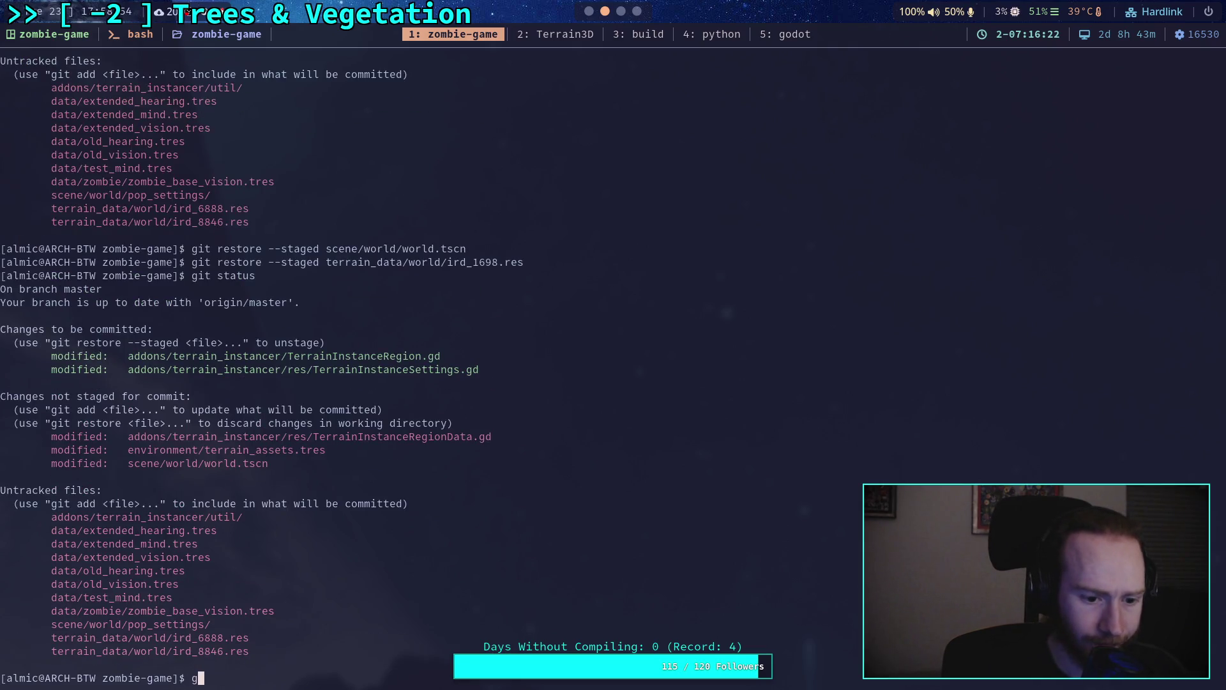
{"action": "key", "text": "BackSpace"}
Page through git diff --staged for the instancer scripts, then rerun git status
{"action": "type", "text": "--staged"}
{"action": "scroll", "coordinate": [614, 358], "scroll_direction": "down", "scroll_amount": 20}
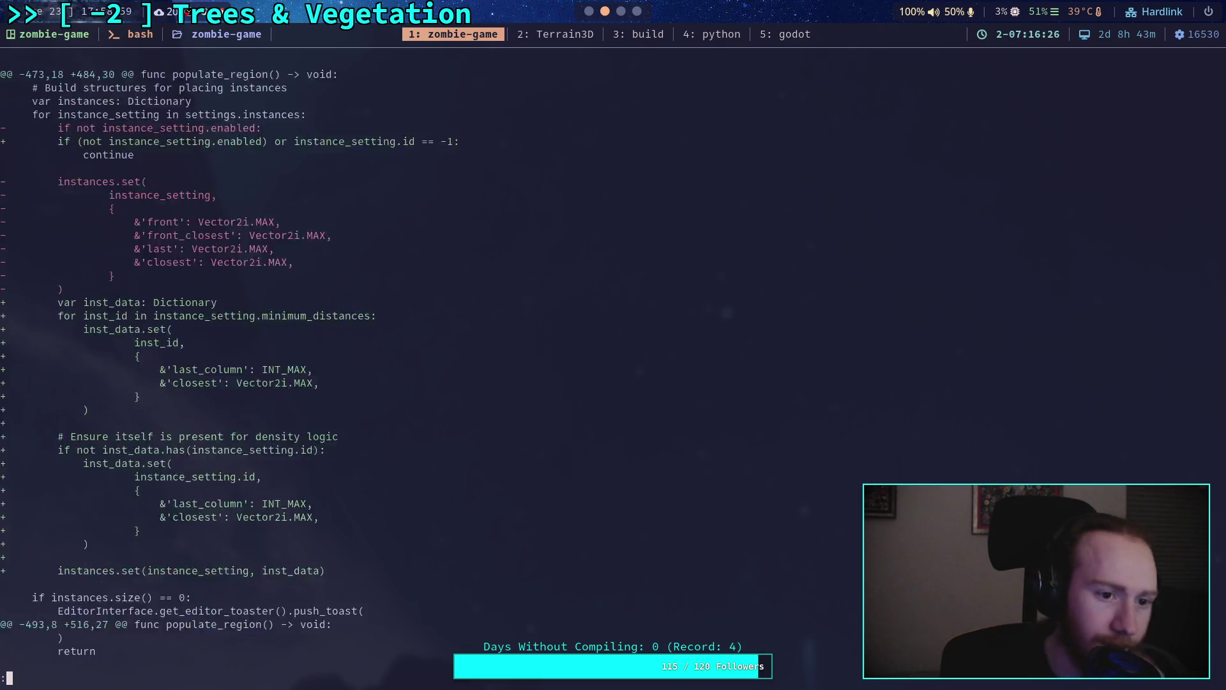
{"action": "scroll", "coordinate": [614, 358], "scroll_direction": "down", "scroll_amount": 20}
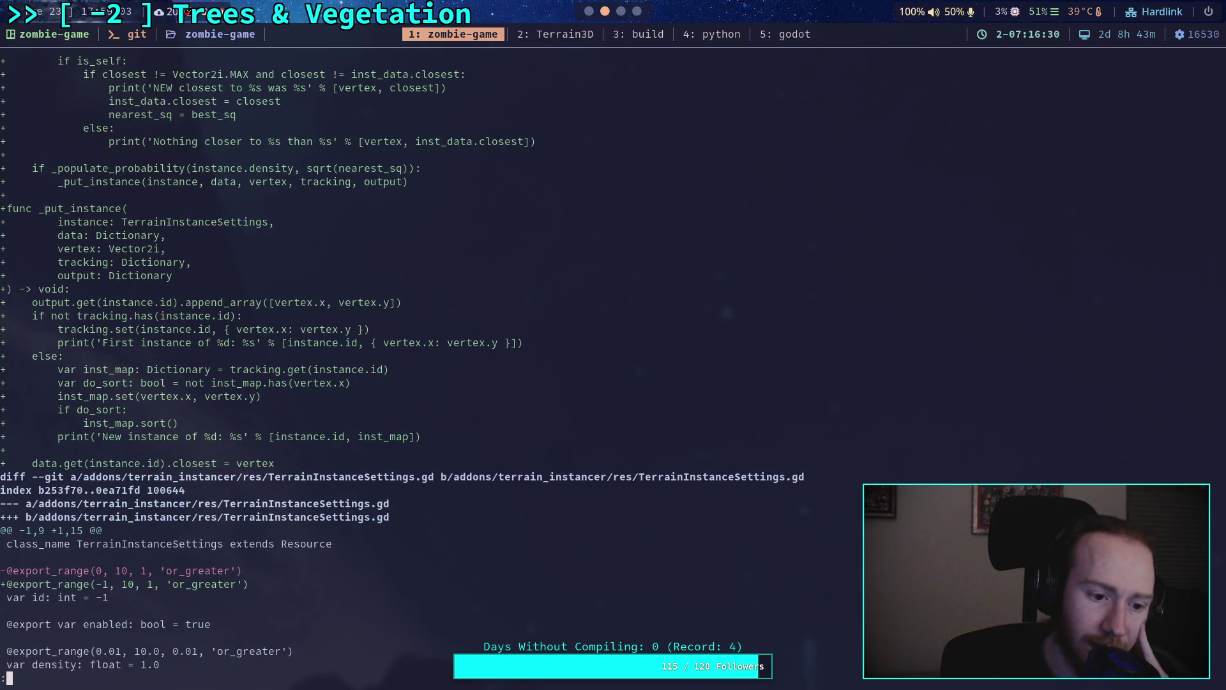
{"action": "scroll", "coordinate": [613, 358], "scroll_direction": "down", "scroll_amount": 3}
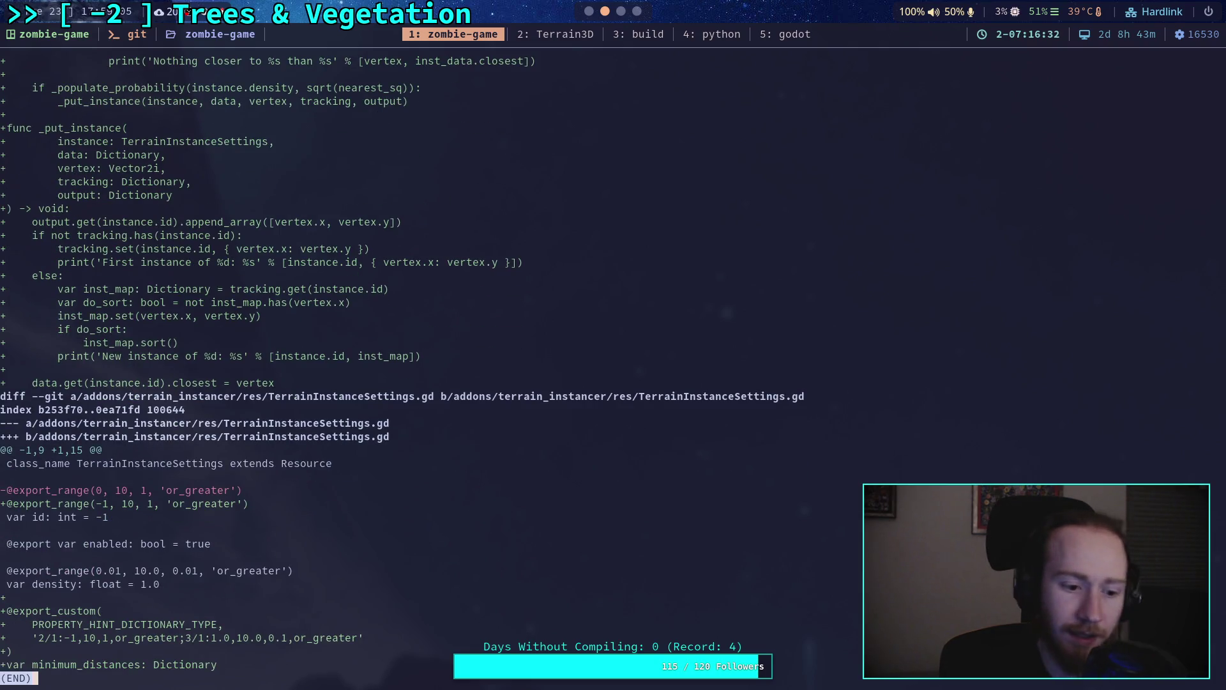
{"action": "type", "text": "qgit status"}
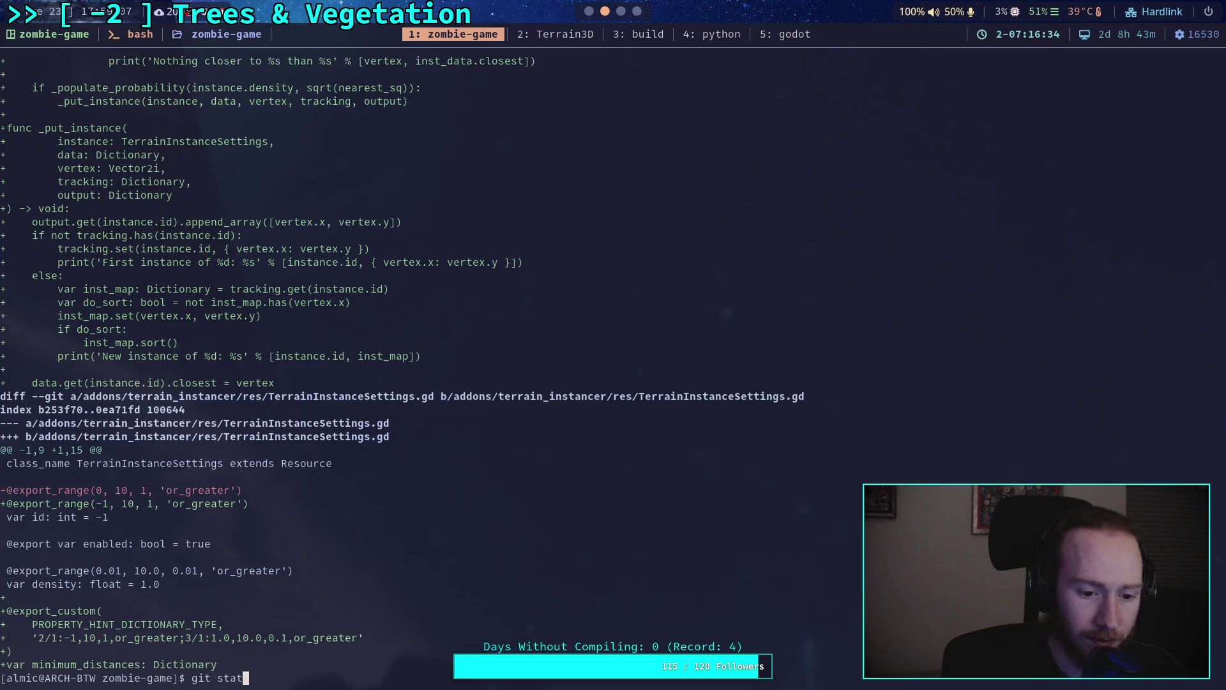
{"action": "key", "text": "Return"}
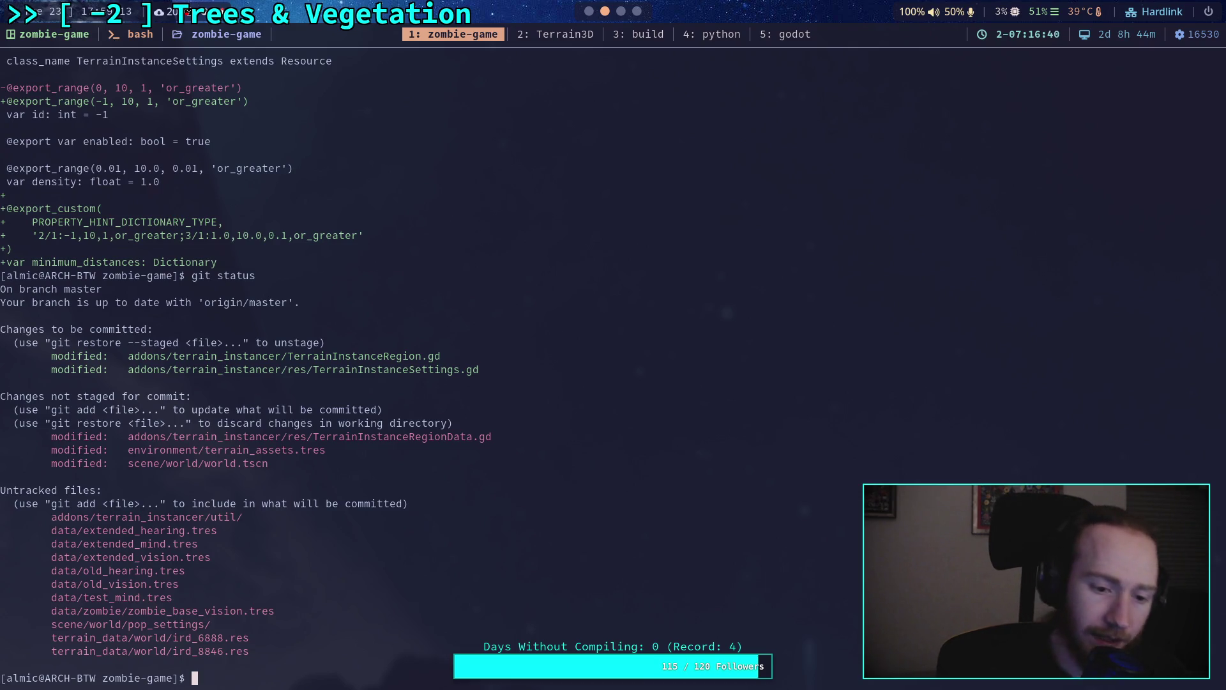
Start git commit and enter the title 'Work on density/ min distances' in vim
{"action": "type", "text": "git "}
{"action": "type", "text": "ommit"}
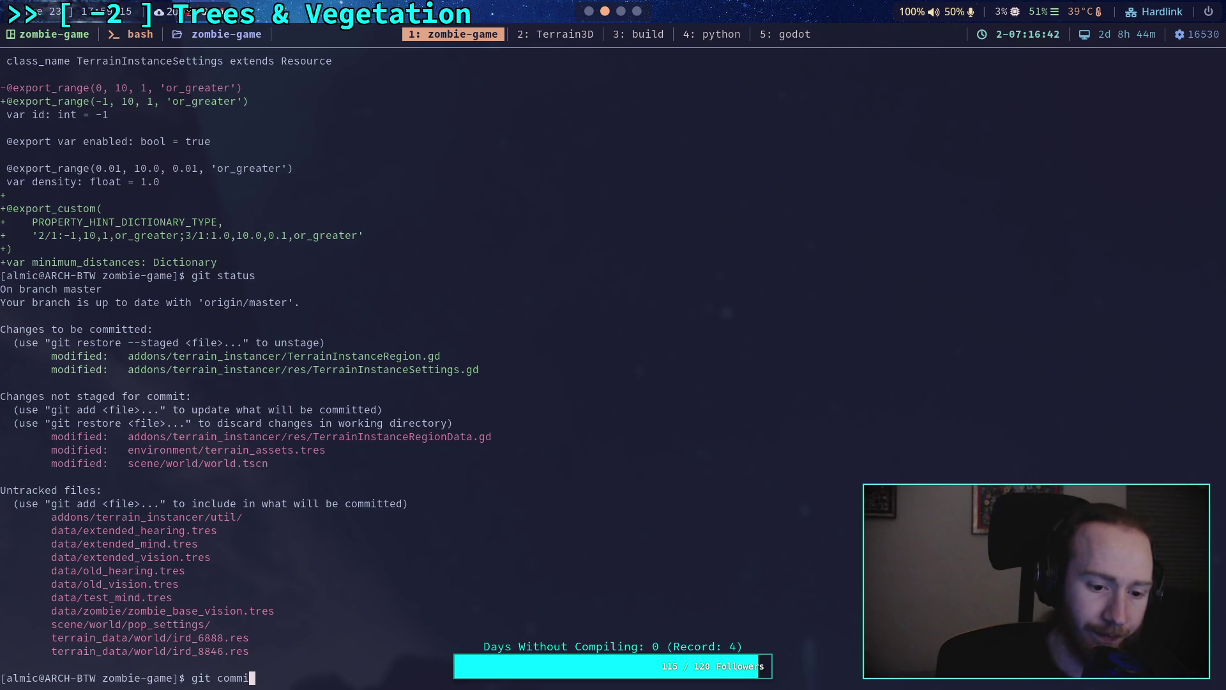
{"action": "key", "text": "Return"}
{"action": "type", "text": "iWork on den"}
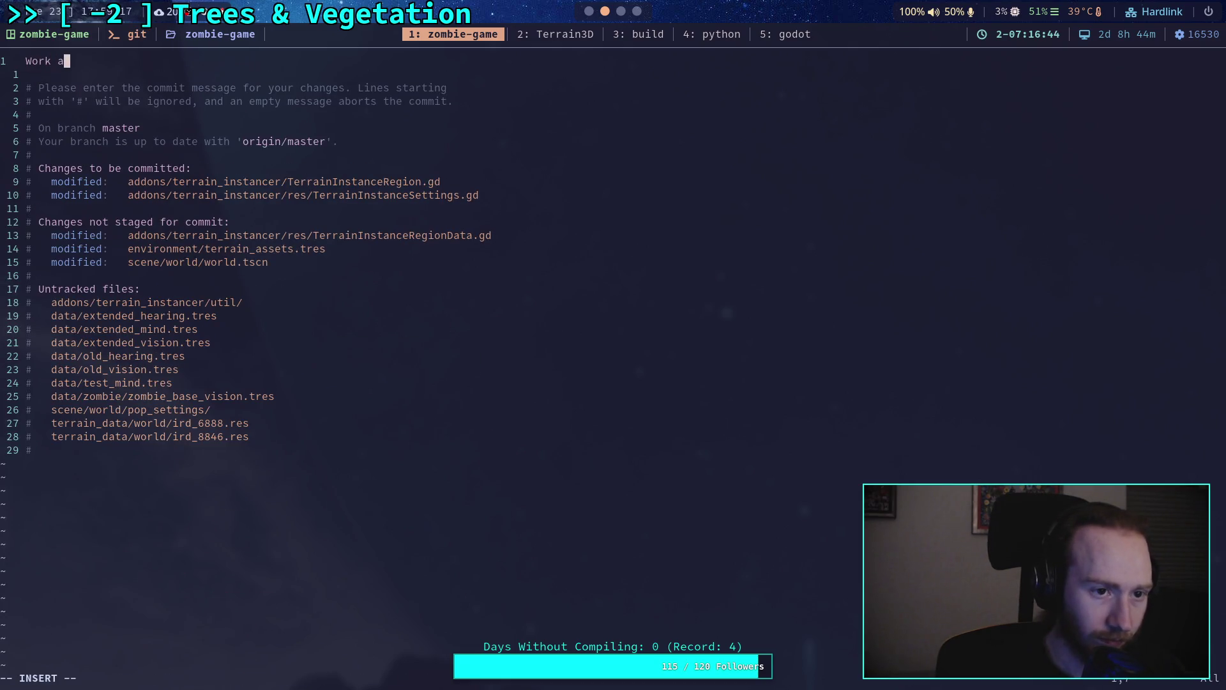
{"action": "type", "text": "ity/ min distances"}
{"action": "key", "text": "Return"}
{"action": "key", "text": "Return"}
Add the bullet '- Regions now populate with density and minimum distances'
{"action": "type", "text": "- "}
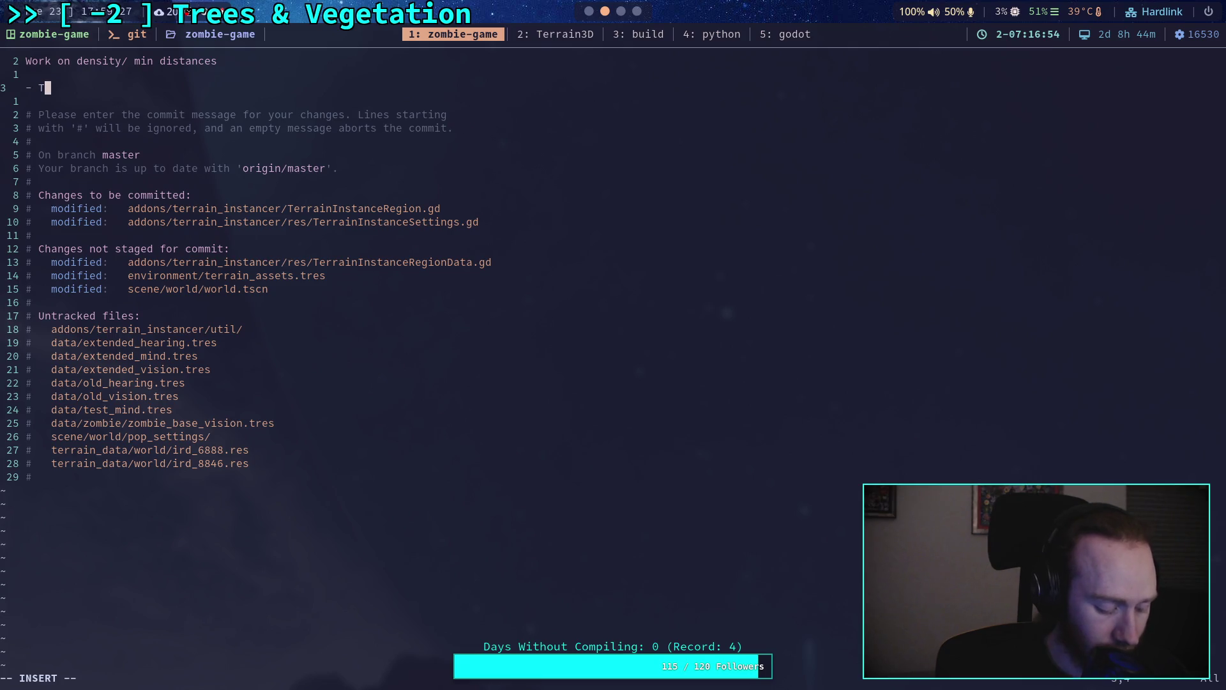
{"action": "type", "text": "Regions now"}
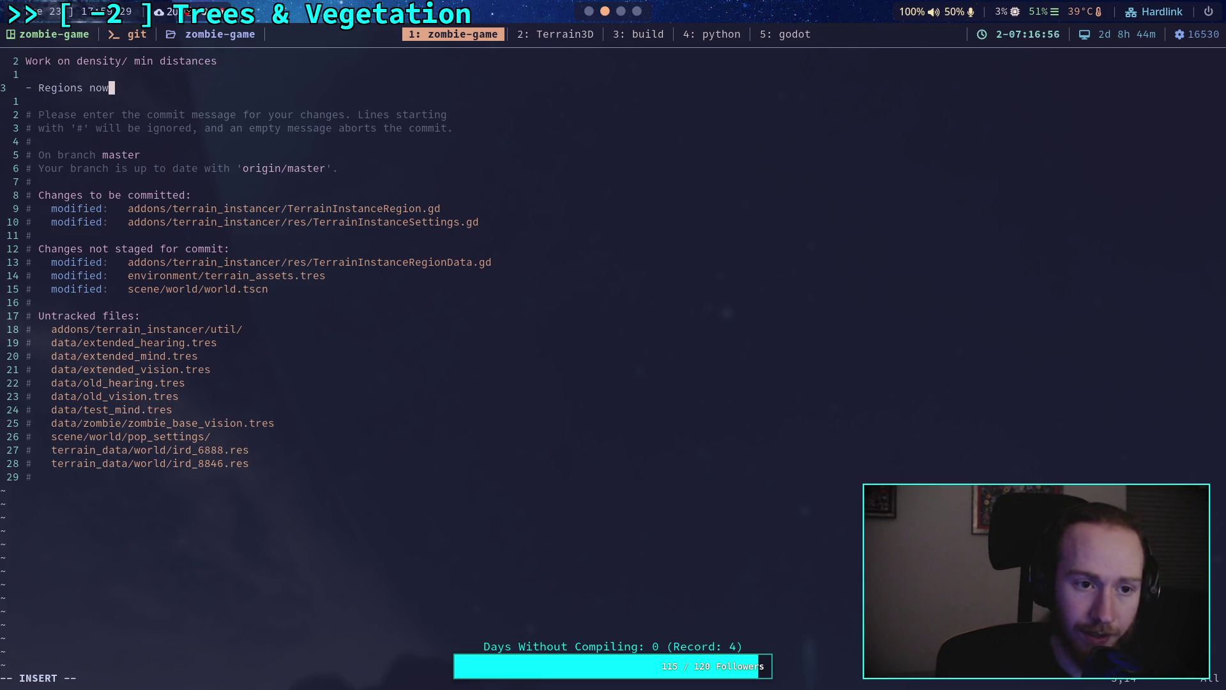
{"action": "type", "text": " popl"}
{"action": "key", "text": "BackSpace"}
{"action": "type", "text": "ulate with dis"}
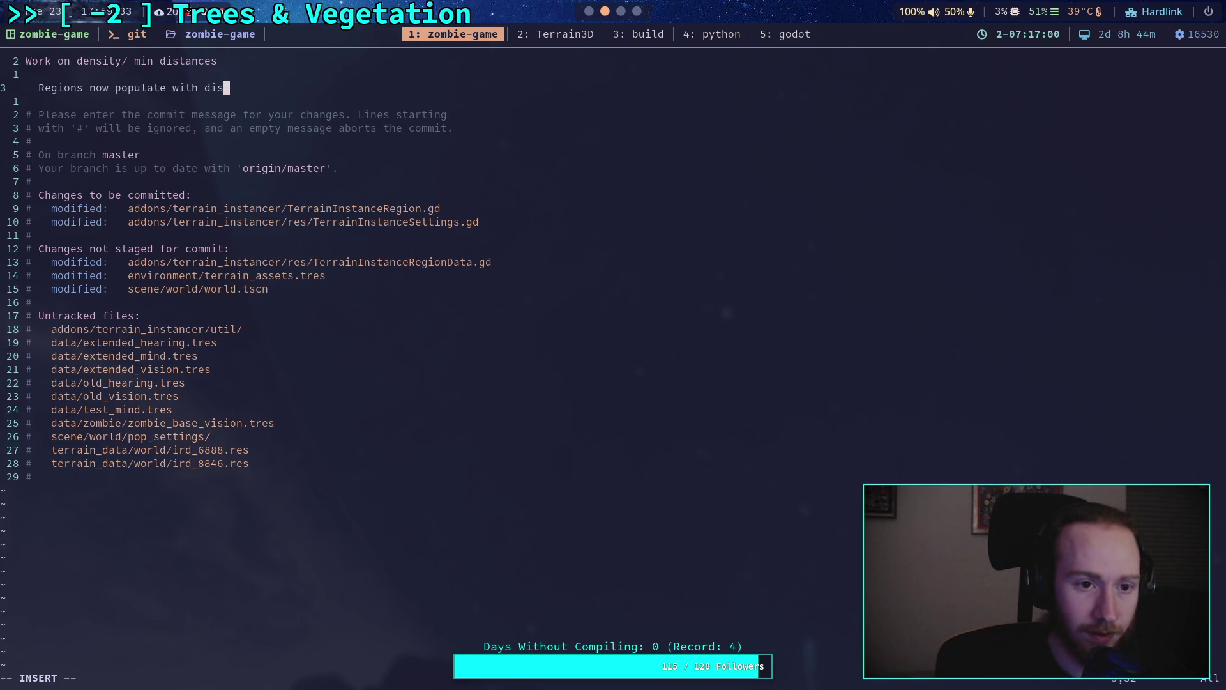
{"action": "key", "text": "BackSpace"}
{"action": "key", "text": "BackSpace"}
{"action": "type", "text": "ensity and m"}
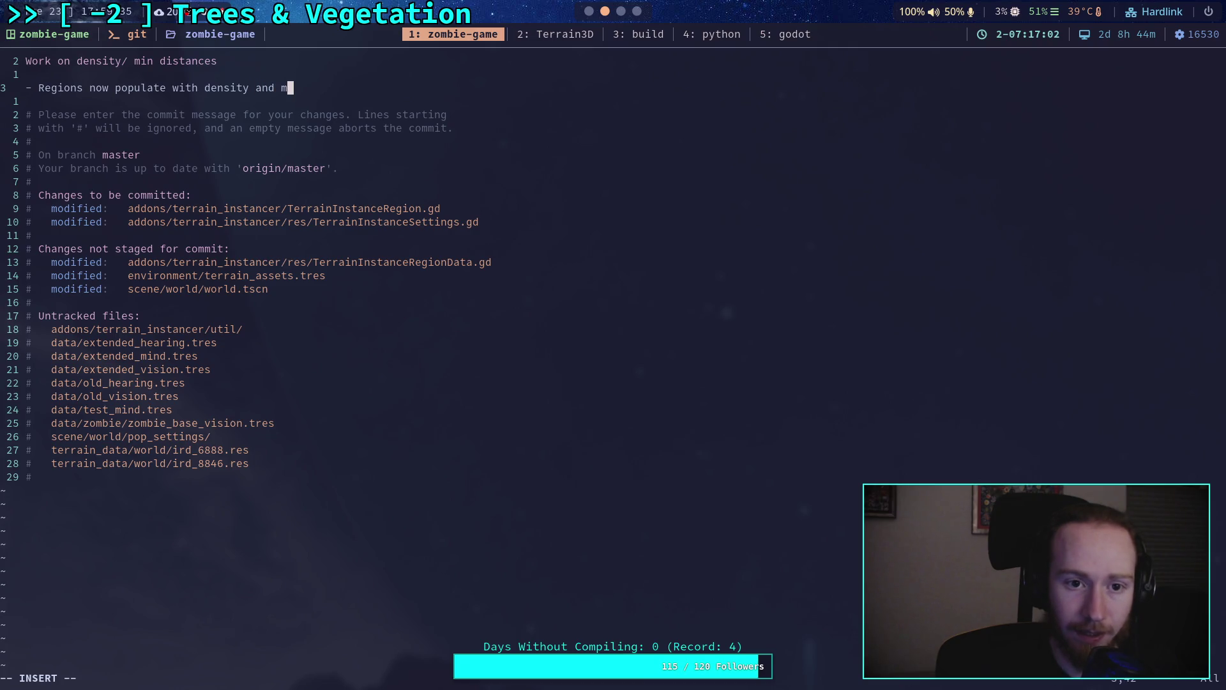
{"action": "type", "text": "inim"}
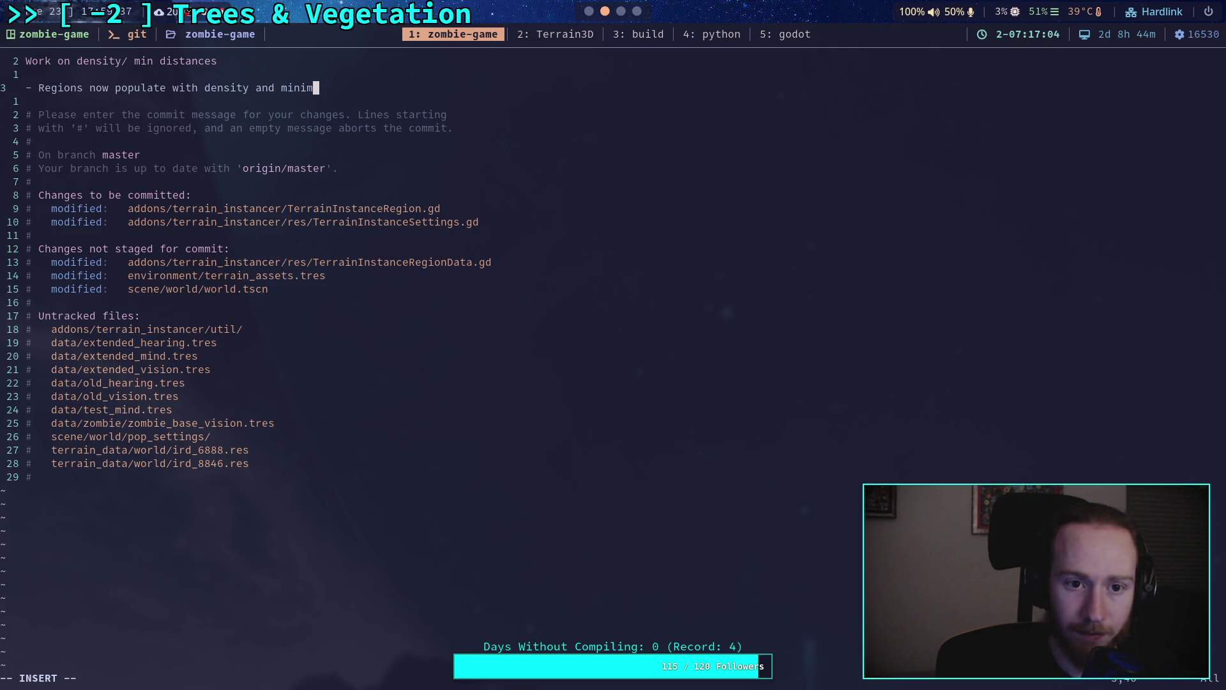
{"action": "type", "text": "um distances"}
{"action": "key", "text": "Return"}
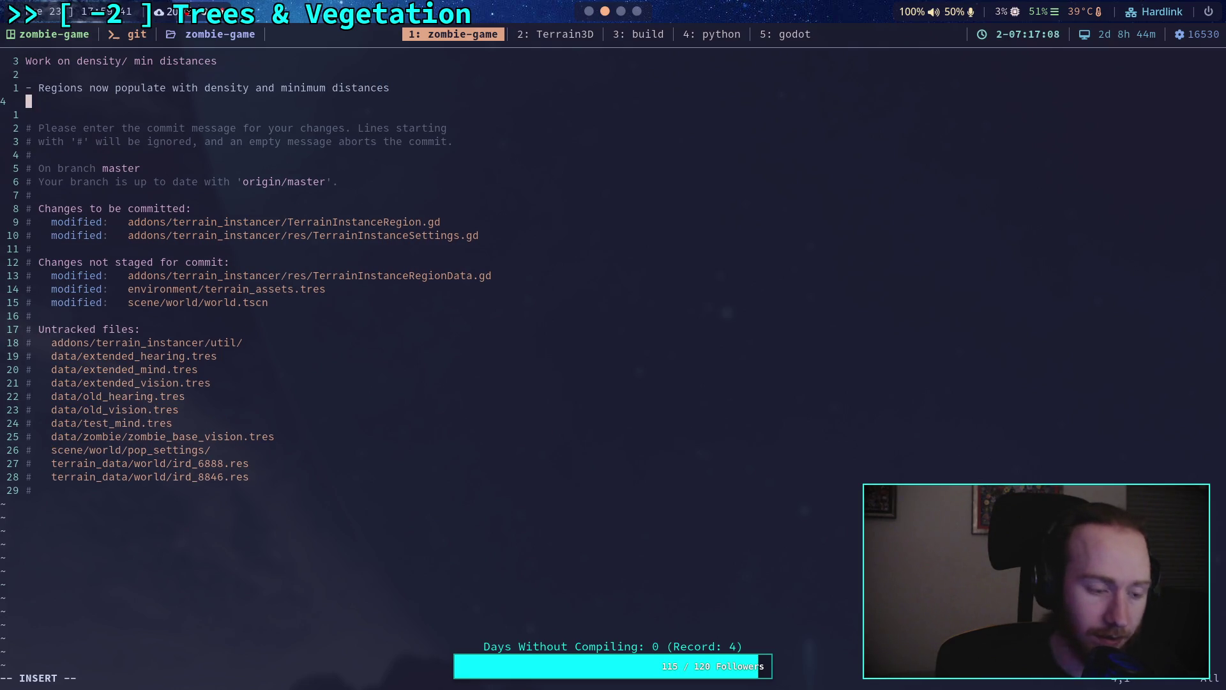
Begin a '- BUGGED!' bullet describing the density/distance bug, continuing onto a second line
{"action": "type", "text": "- BUGGED! "}
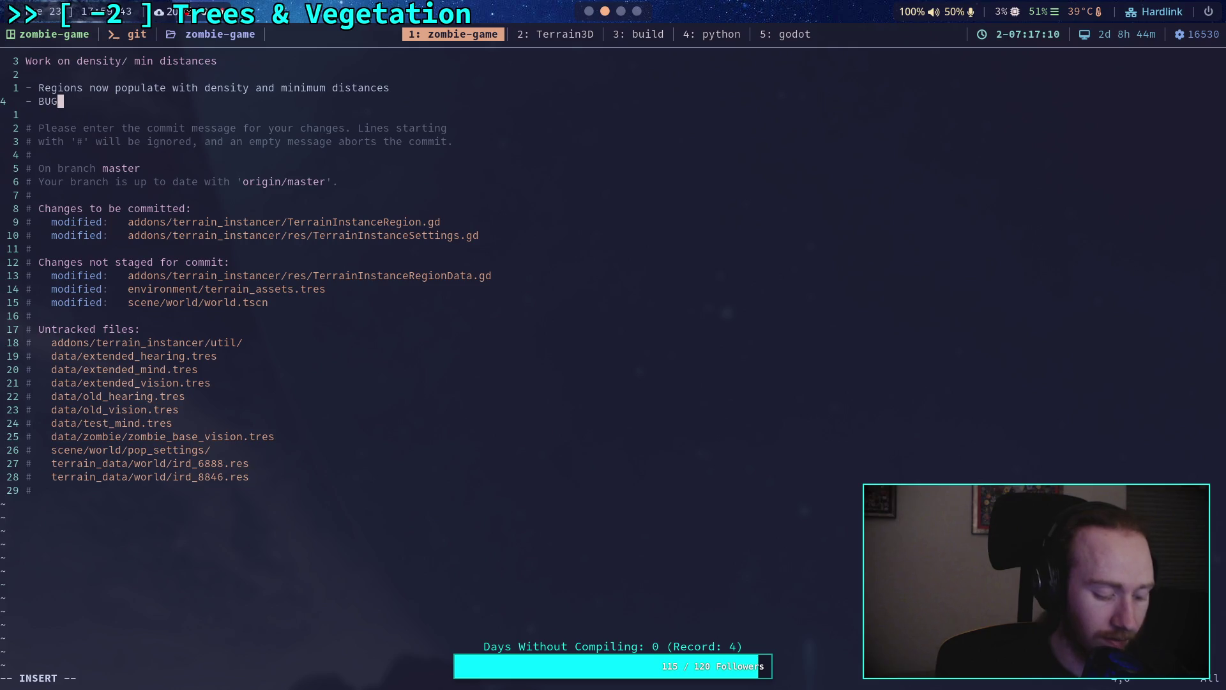
{"action": "type", "text": "Was adding"}
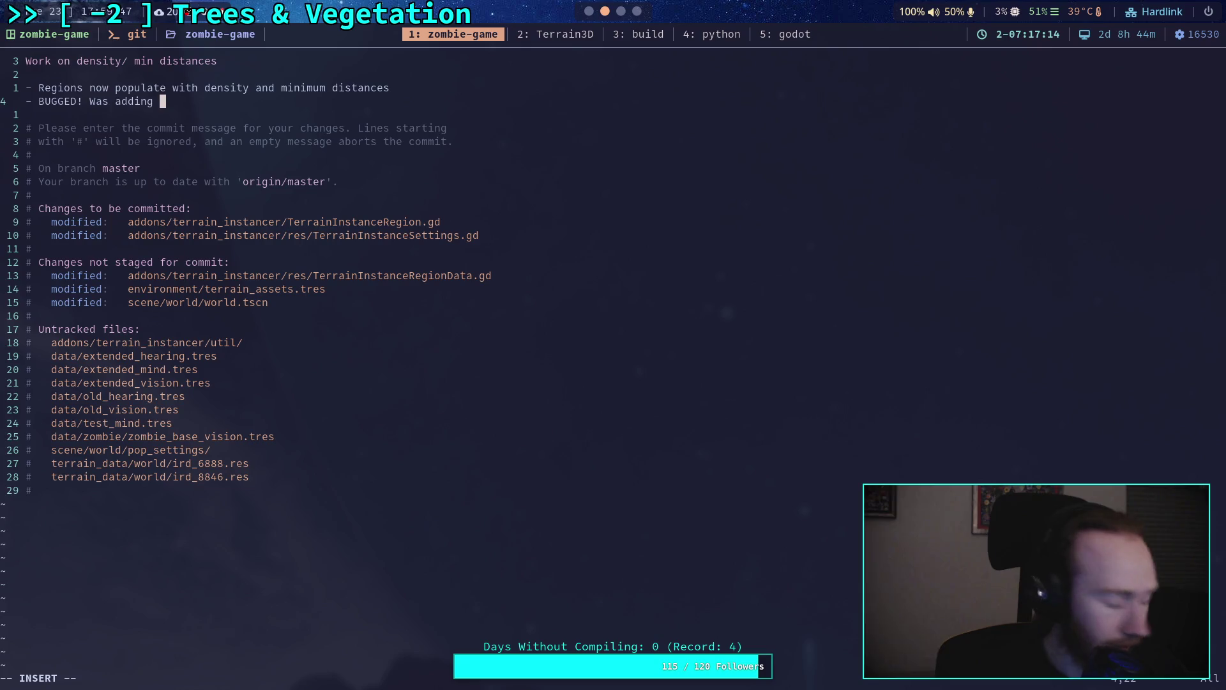
{"action": "key", "text": "BackSpace"}
{"action": "key", "text": "BackSpace"}
{"action": "key", "text": "BackSpace"}
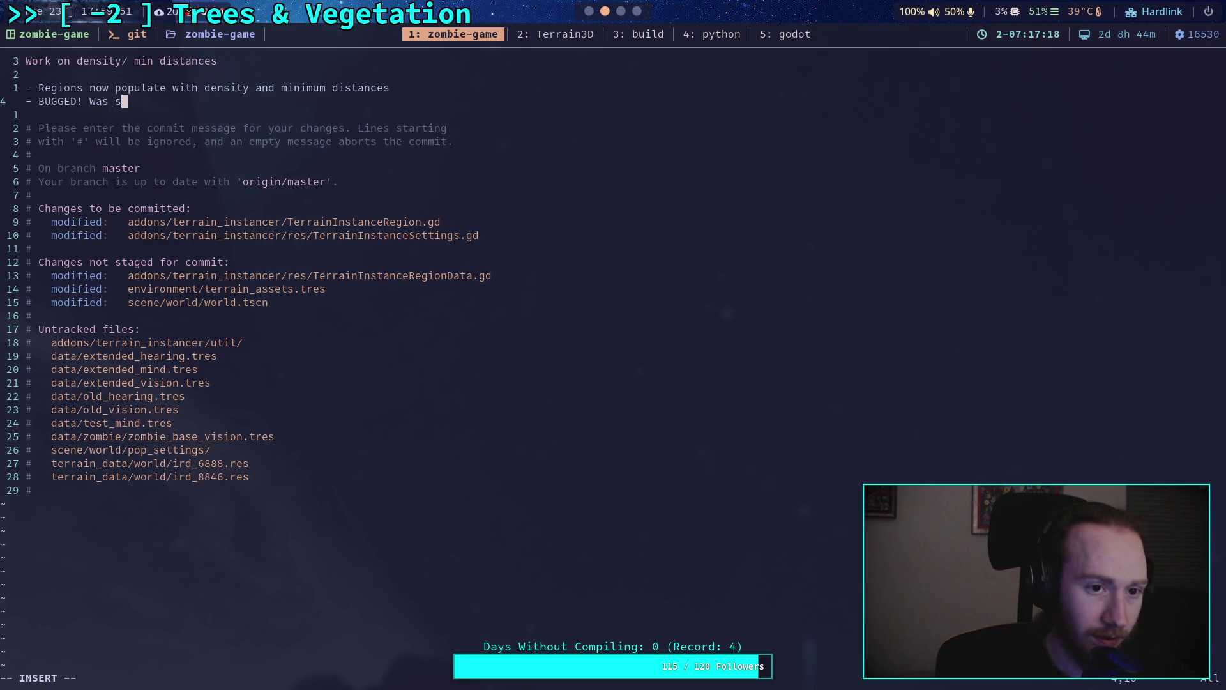
{"action": "type", "text": "ixing a "}
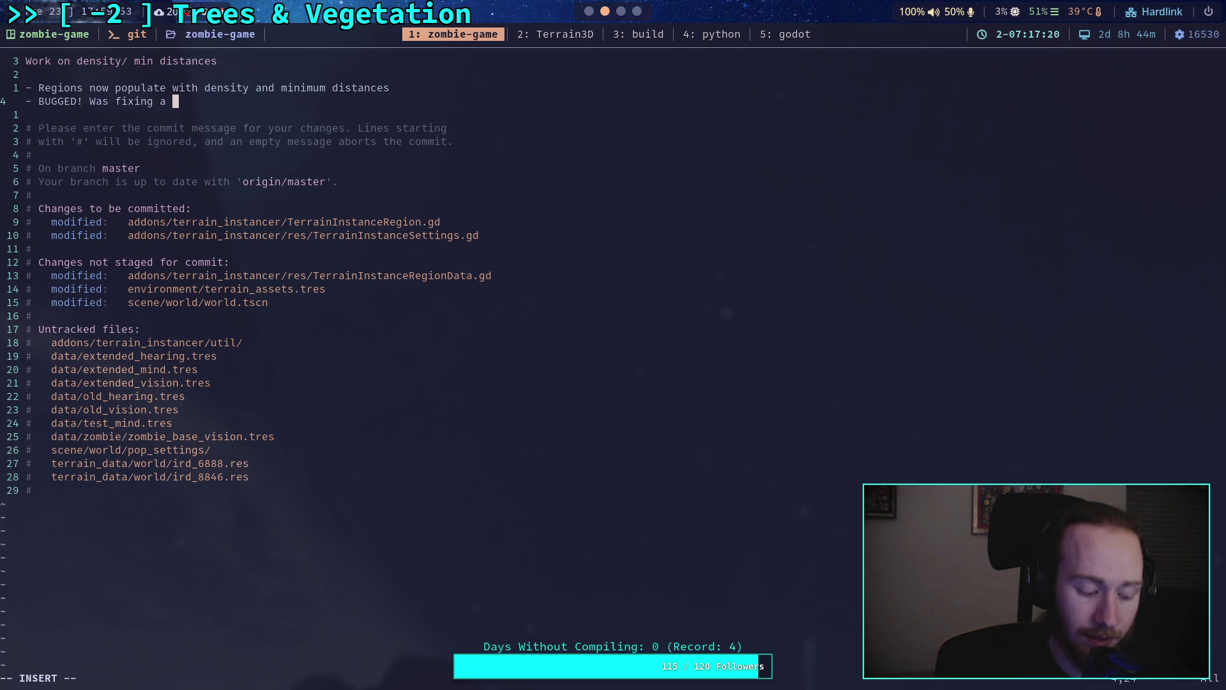
{"action": "type", "text": "density "}
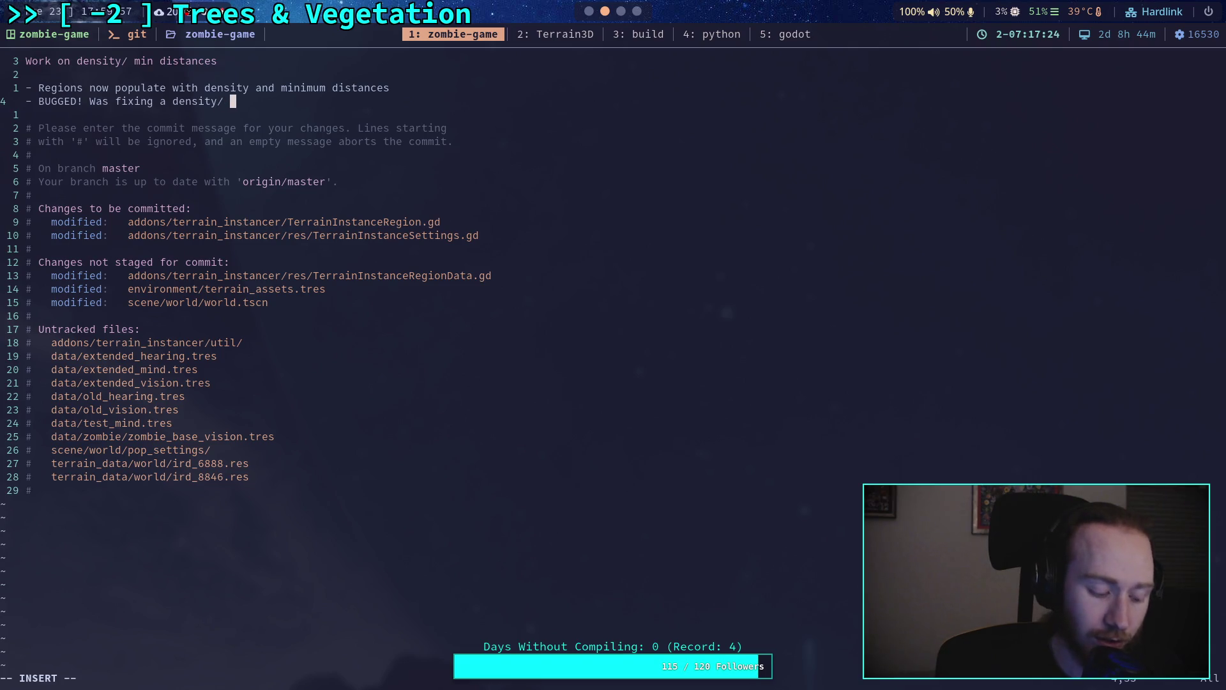
{"action": "type", "text": " distance "}
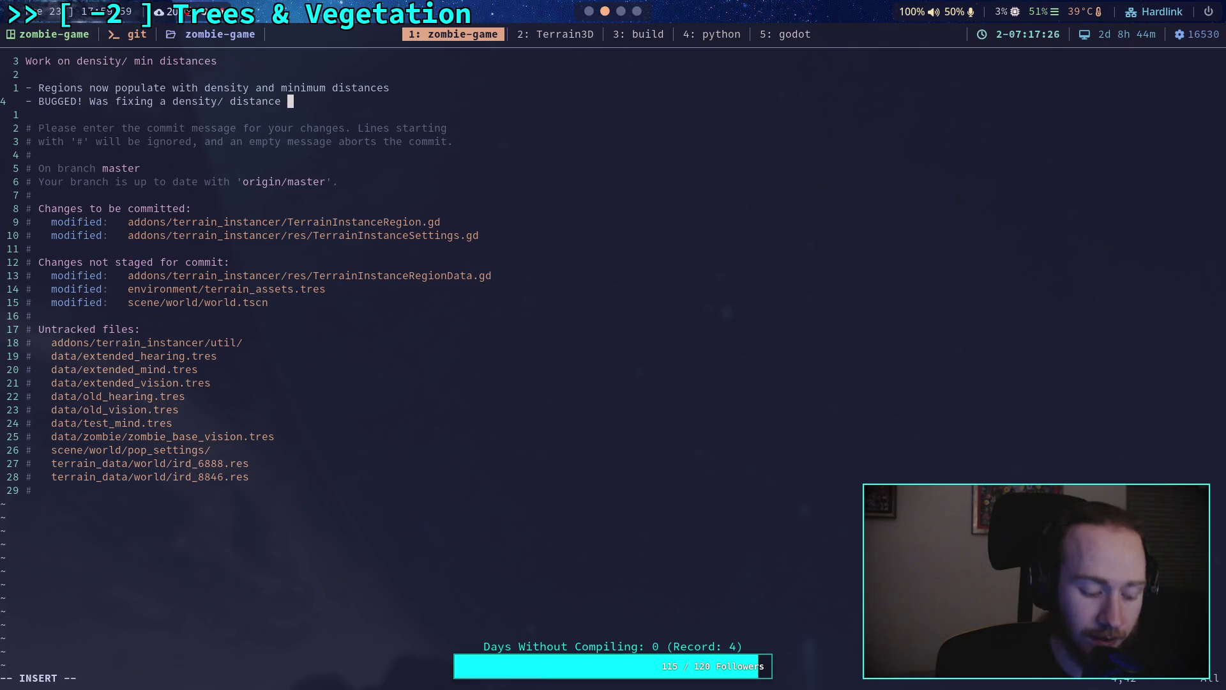
{"action": "type", "text": "g andnow"}
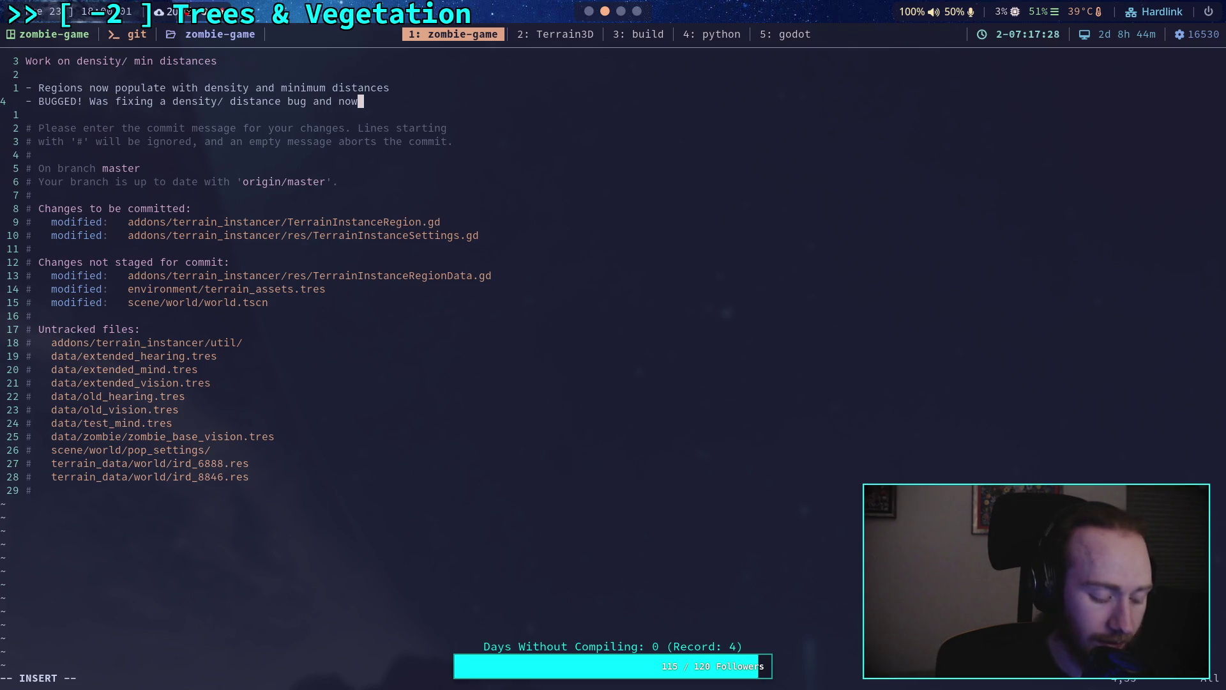
{"action": "type", "text": " can"}
{"action": "key", "text": "Return"}
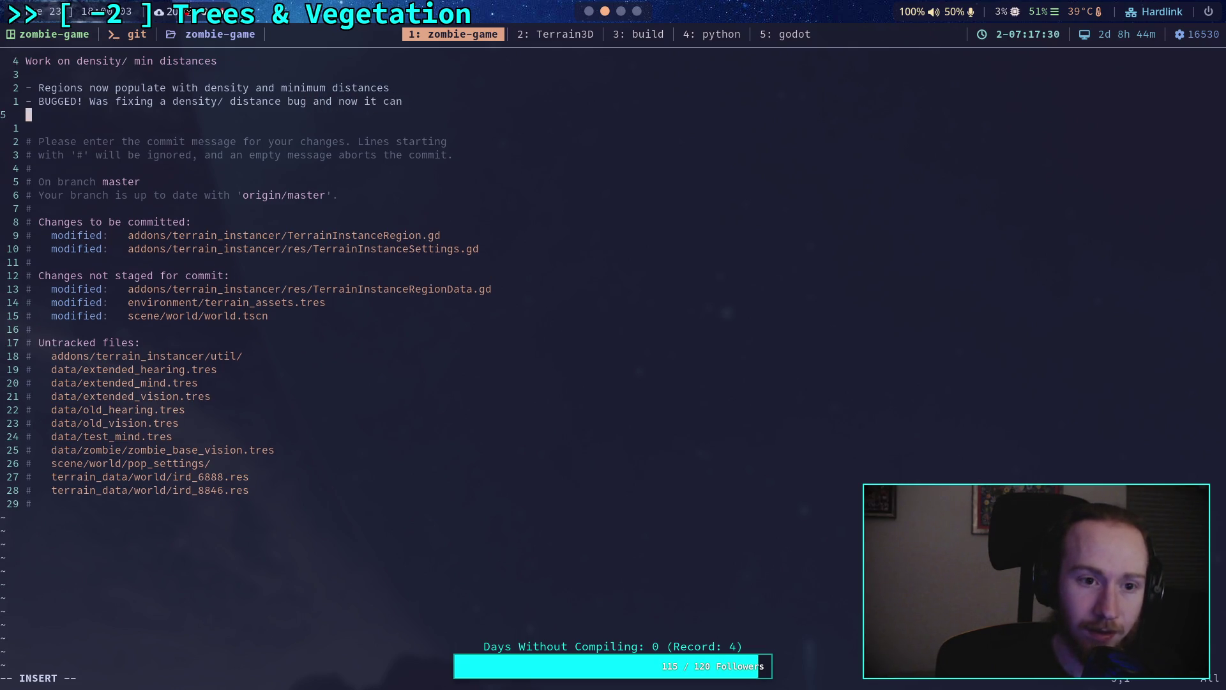
{"action": "type", "text": "only spawn"}
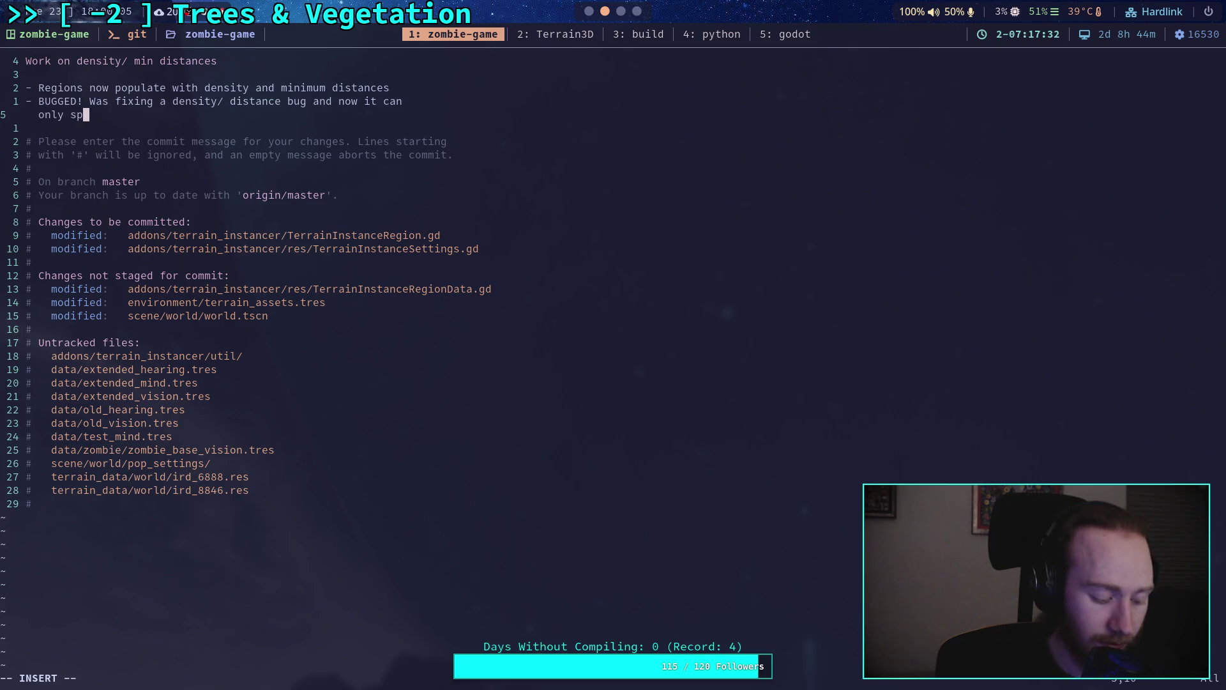